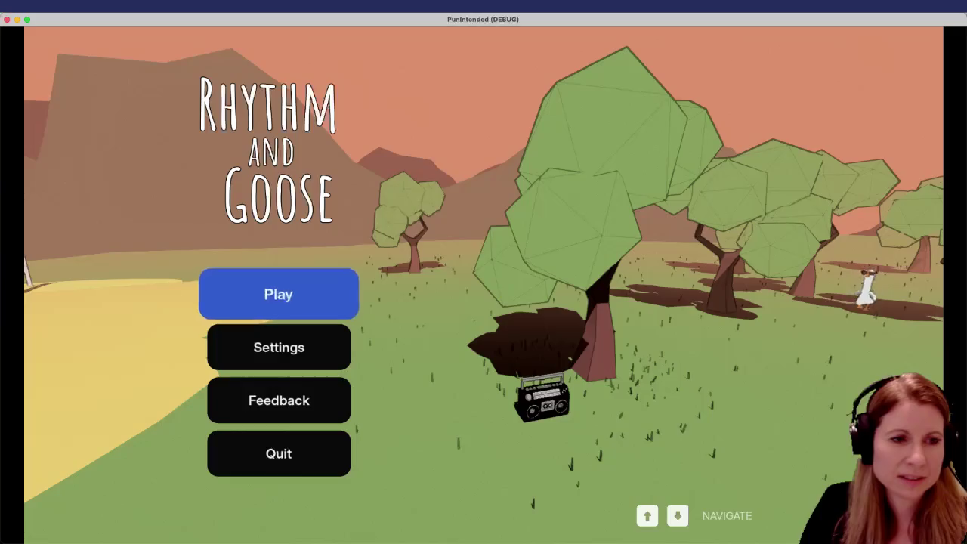
Step: Lower the game volume from 50% to 30% in Settings, then start the game in the record shop
key("Down")
key("Return")
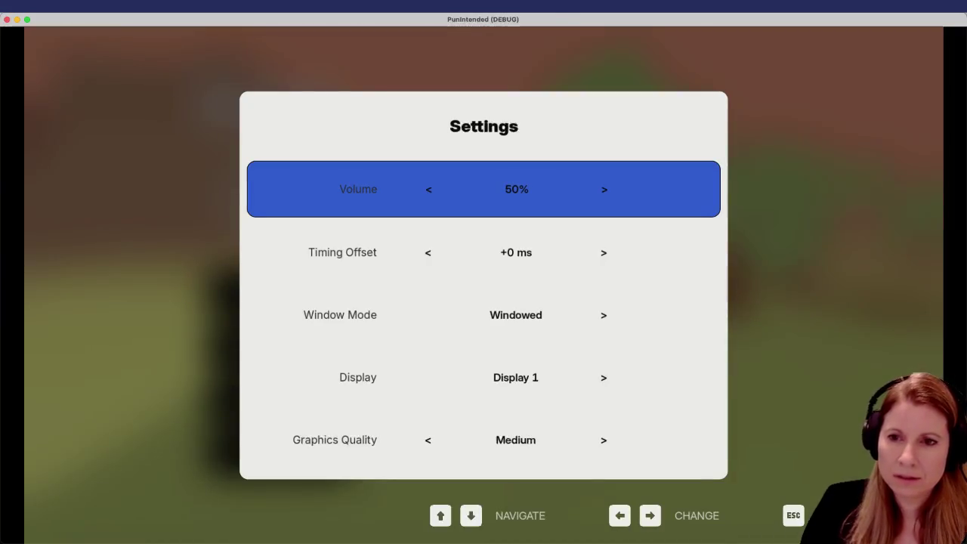
key("Escape")
key("Up")
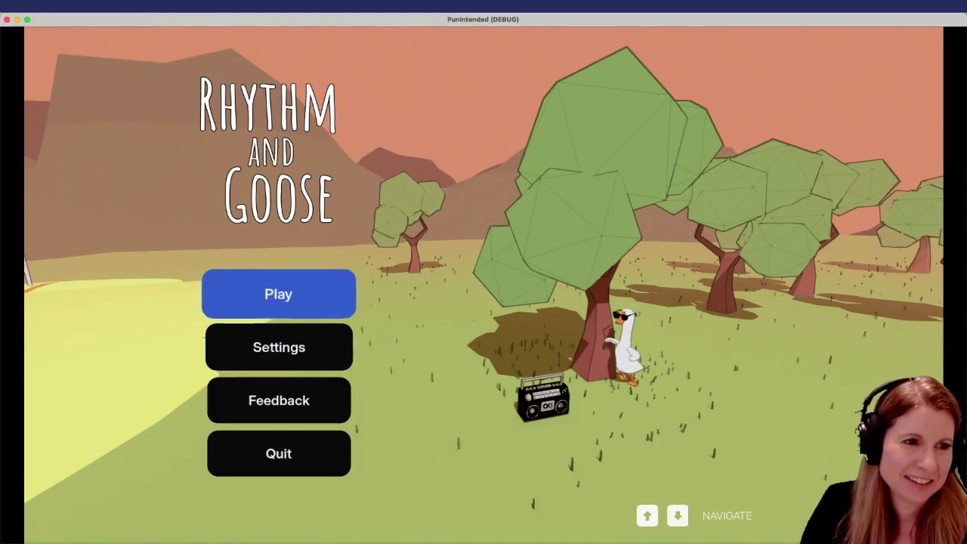
key("Down")
key("Return")
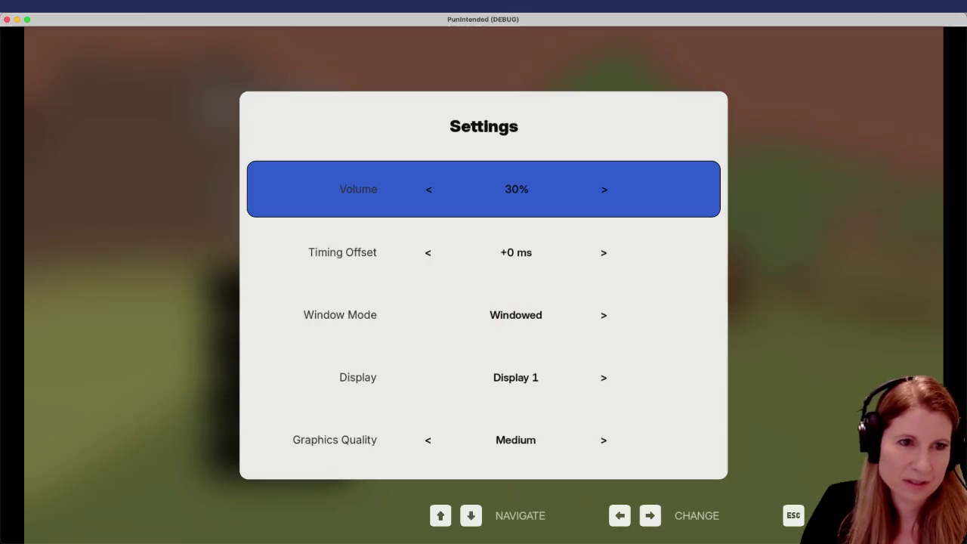
key("Escape")
key("Up")
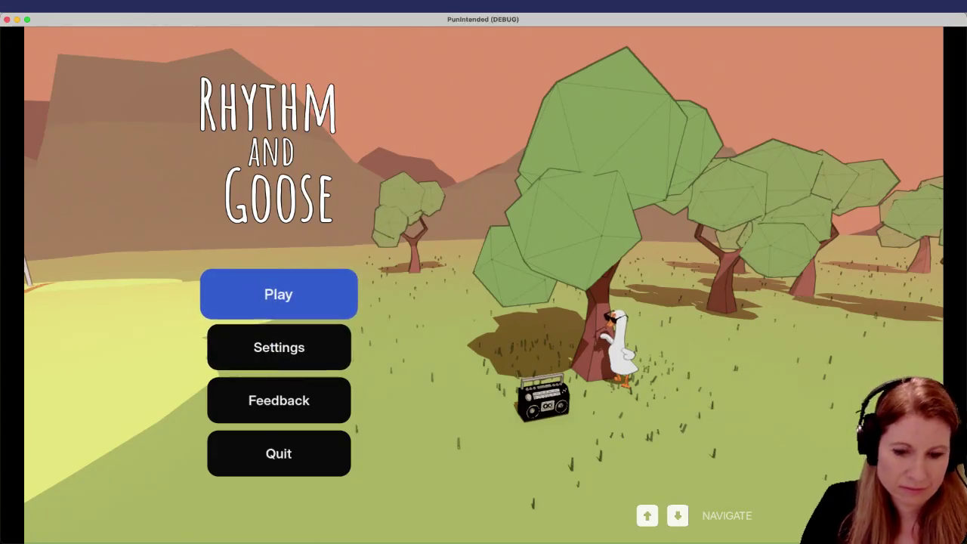
key("Return")
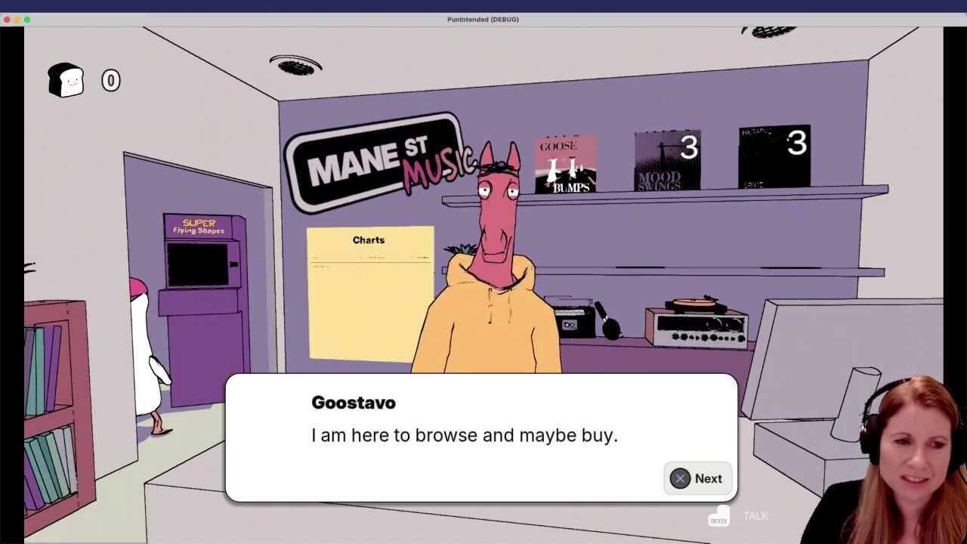
Step: Finish the shopkeeper's dialogue and open the wall Charts board showing the GOOSEBUMPS track
key("Return")
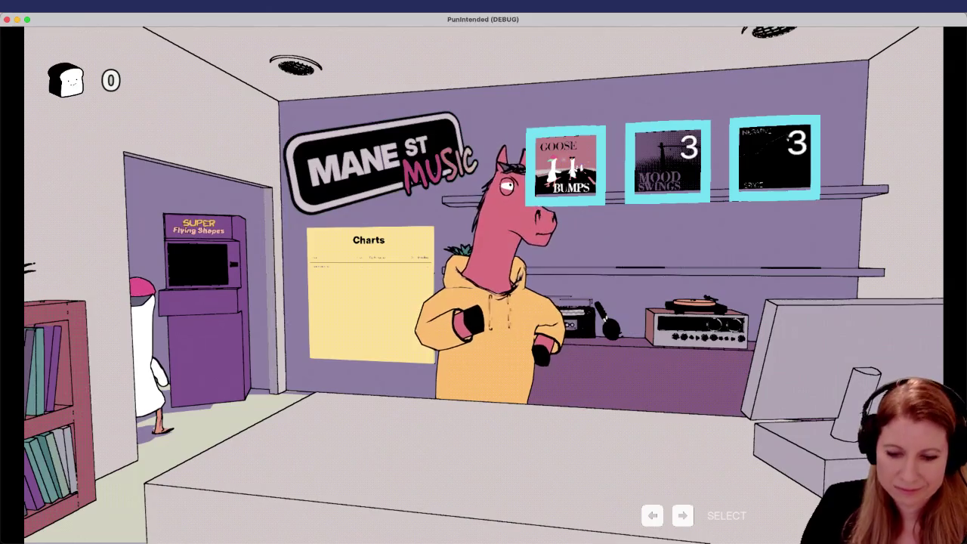
key("Left")
key("Left")
key("Return")
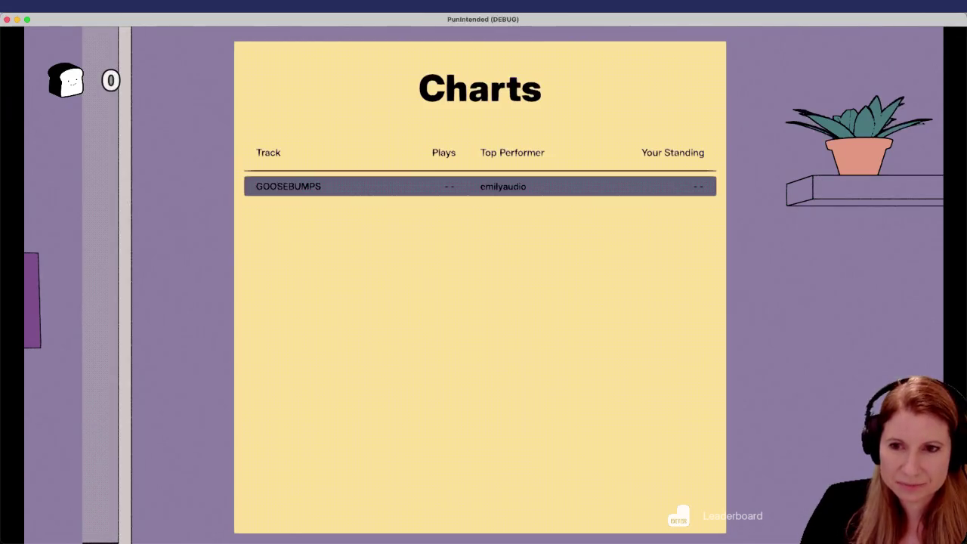
key("Return")
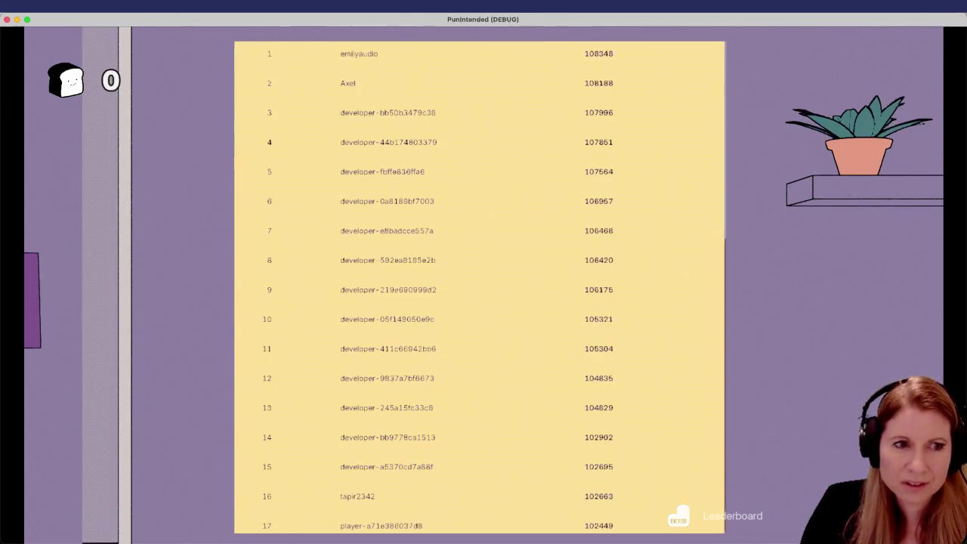
Step: Scroll through the GOOSEBUMPS leaderboard ranks, then close it and the Charts board
scroll(479, 287, "down", 10)
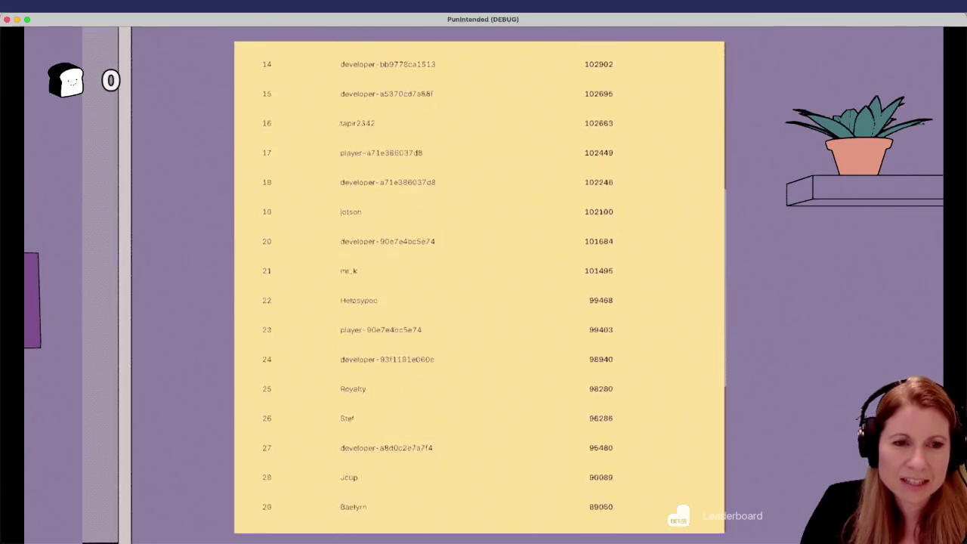
scroll(479, 287, "up", 10)
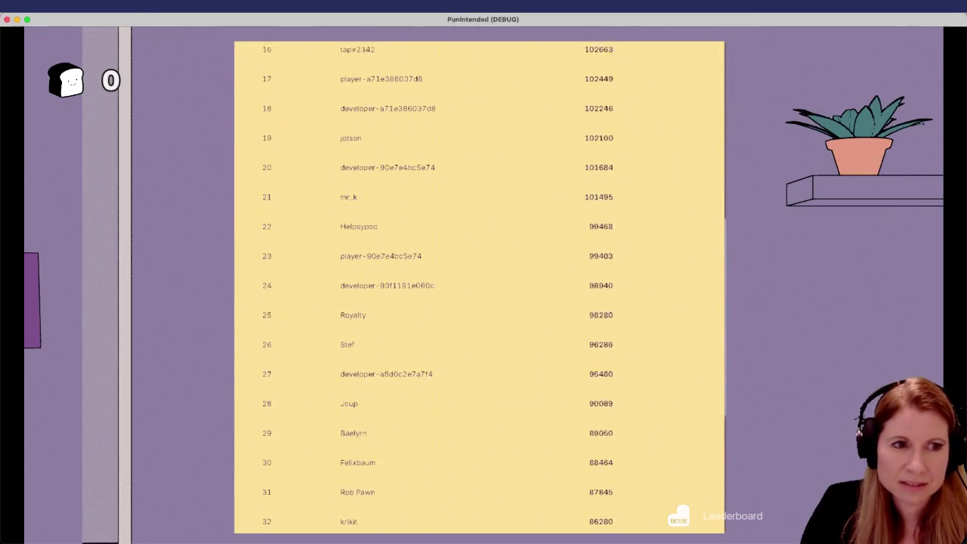
scroll(479, 287, "down", 10)
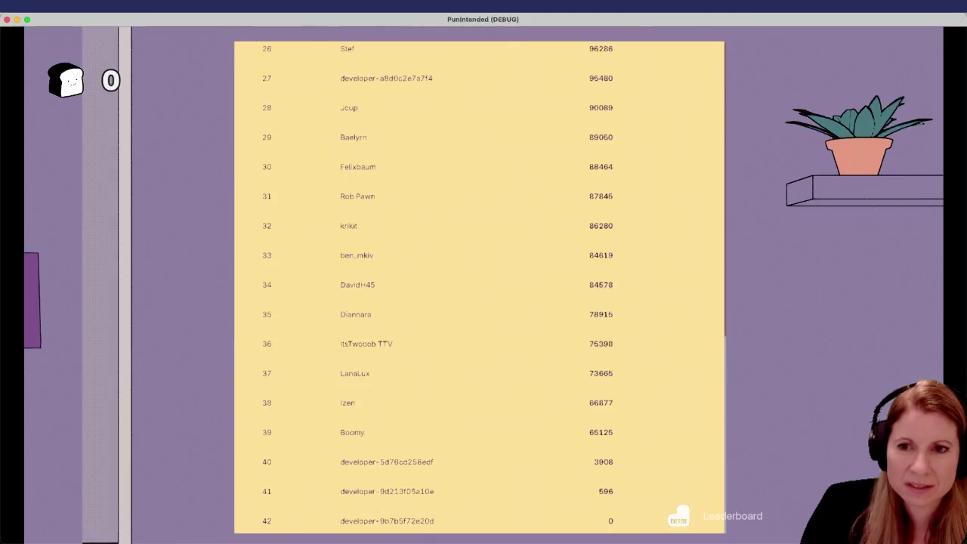
scroll(479, 288, "up", 10)
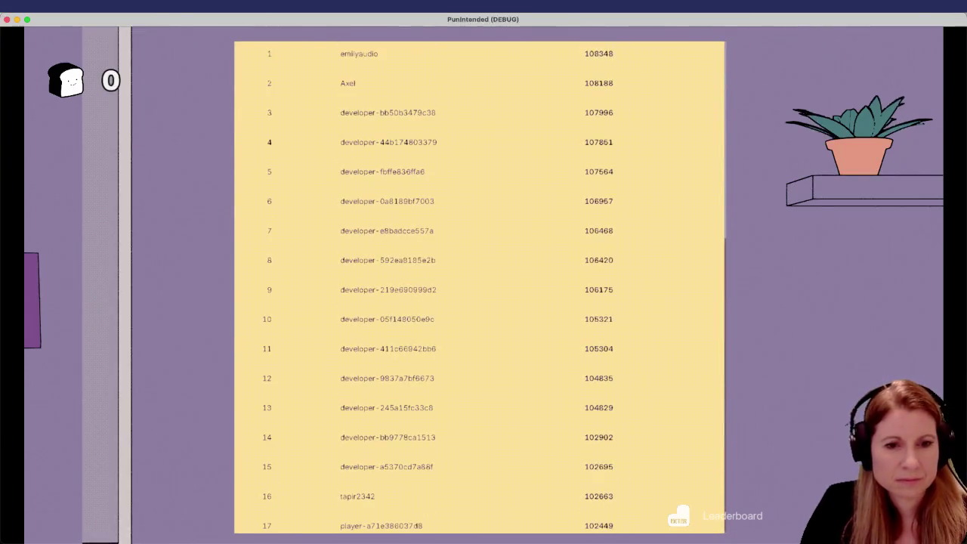
key("Escape")
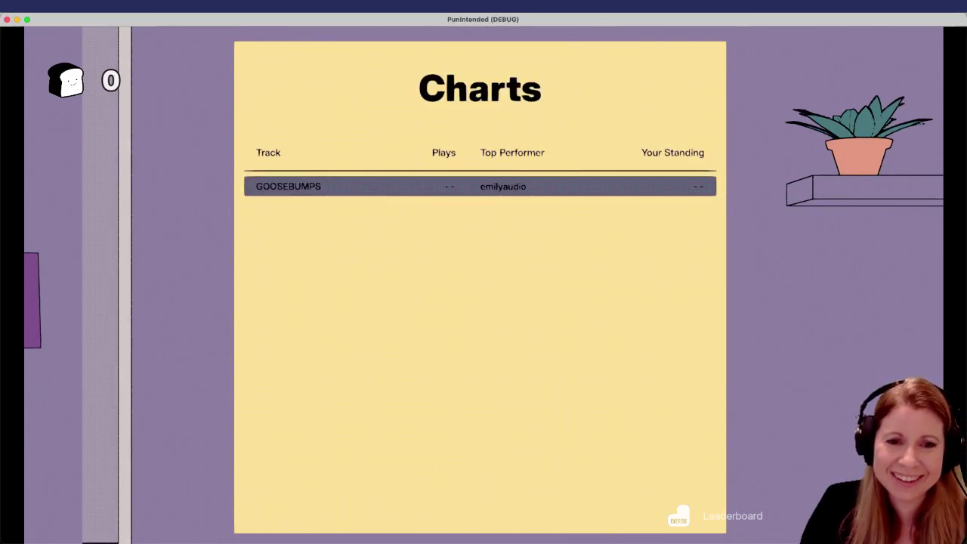
key("Escape")
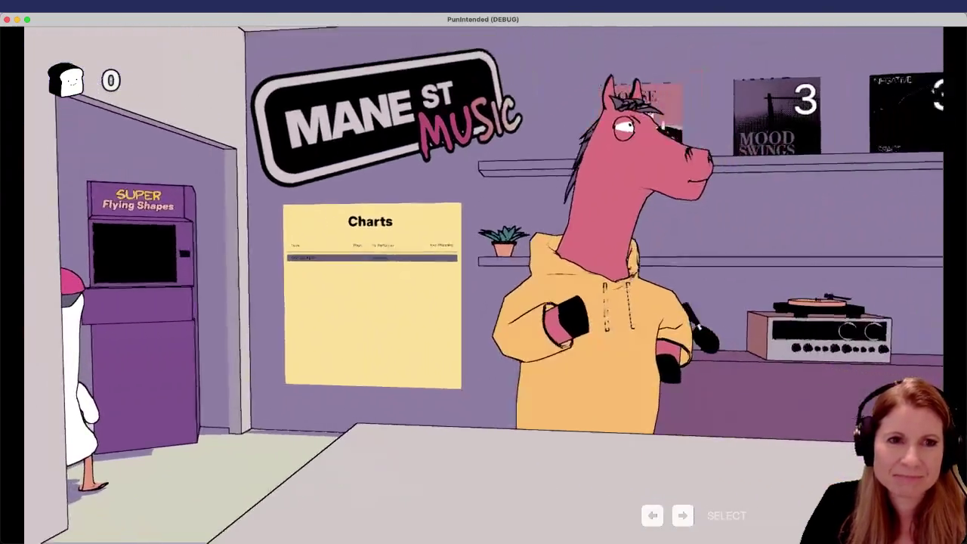
Step: Zoom in on the album shelf and start the Goose Bumps level
key("Right")
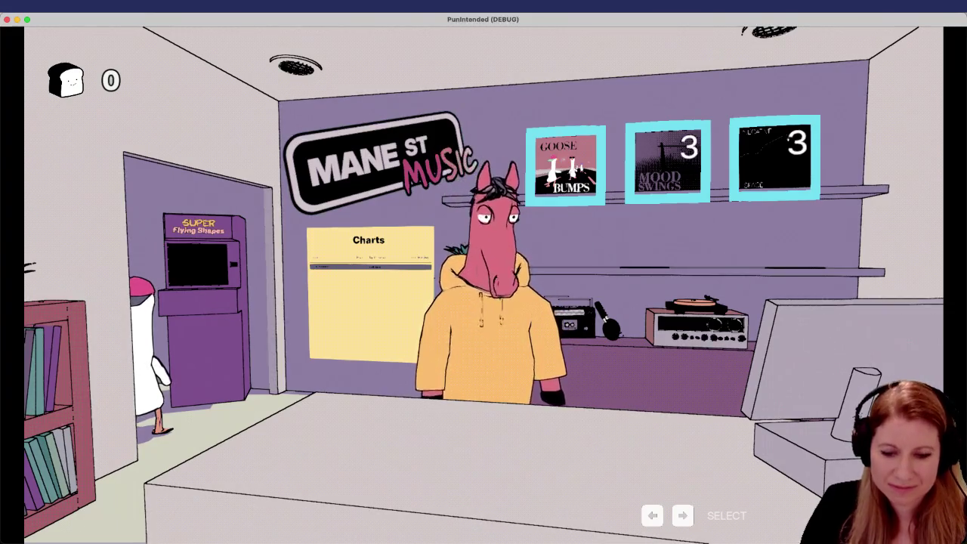
key("Return")
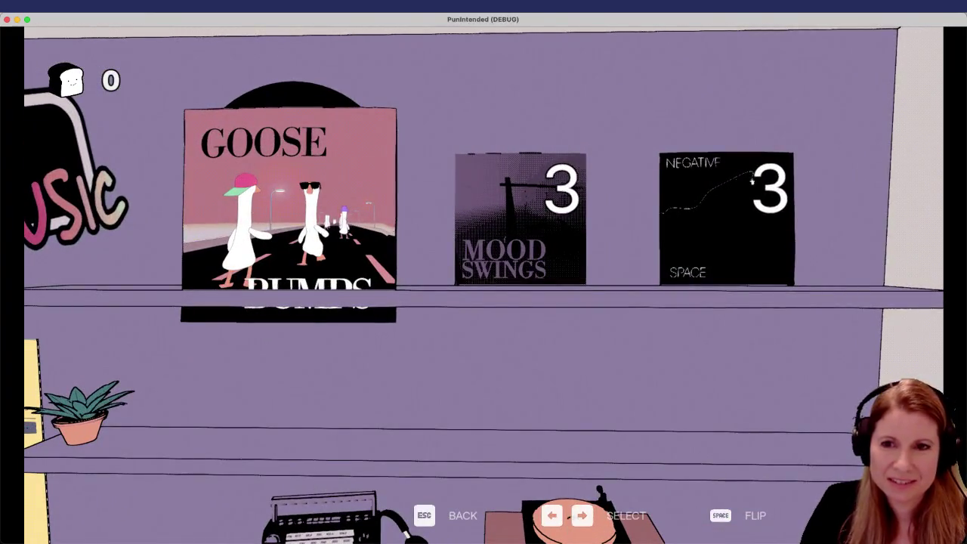
key("Return")
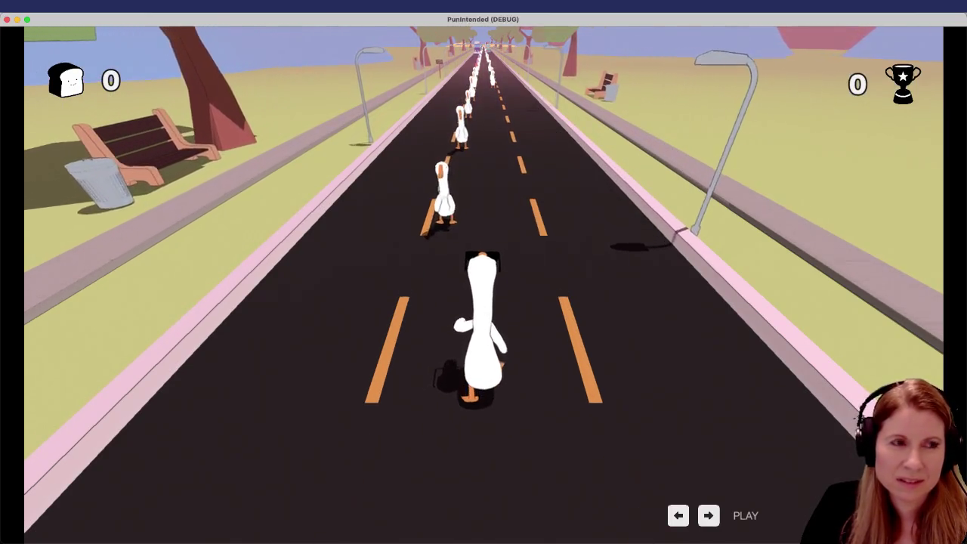
Step: Hit Space on each beat as geese pass, chaining PERFECT ratings until the score tops 100,000
key("space")
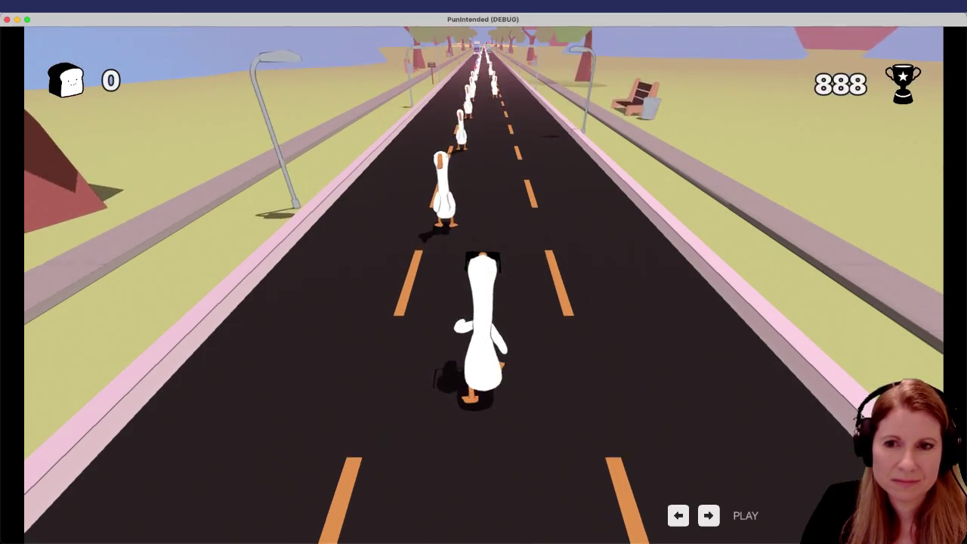
key("space")
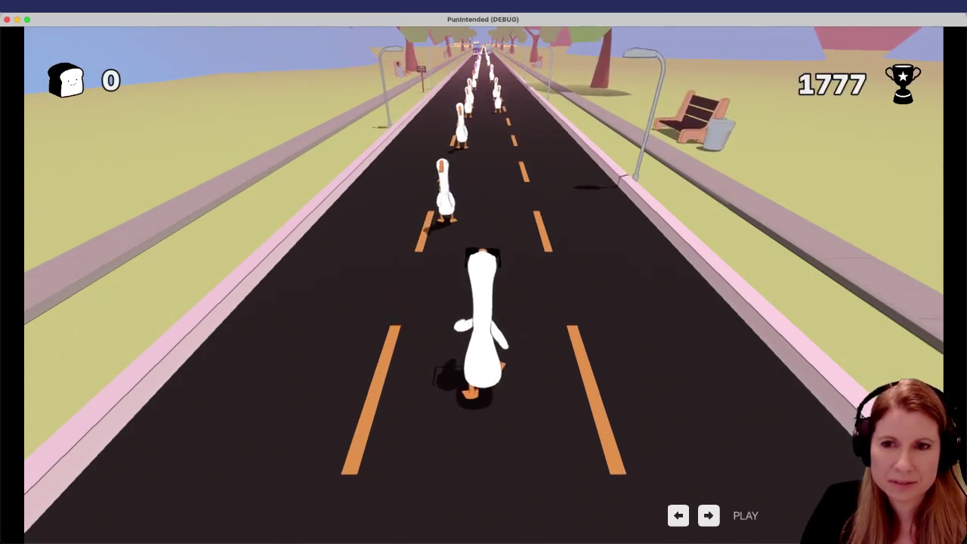
key("space")
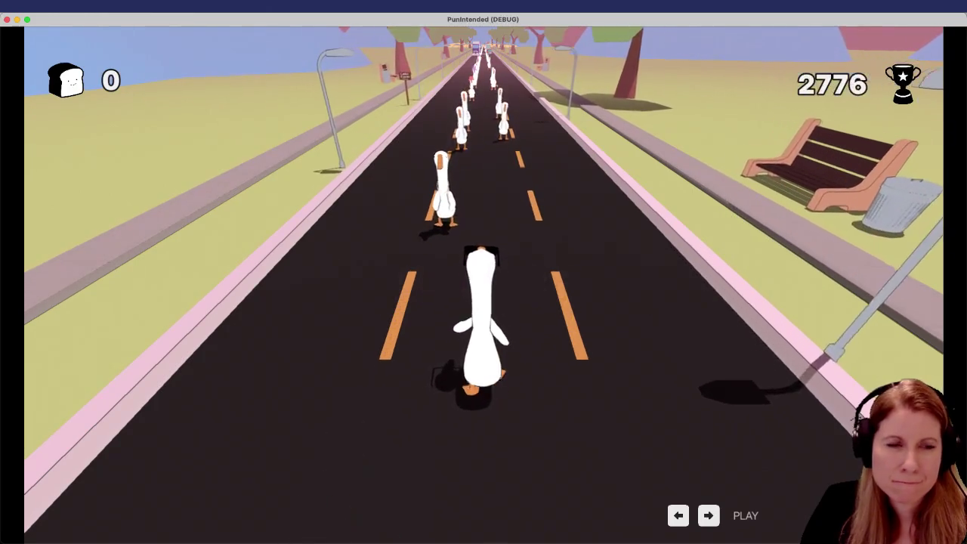
key("space")
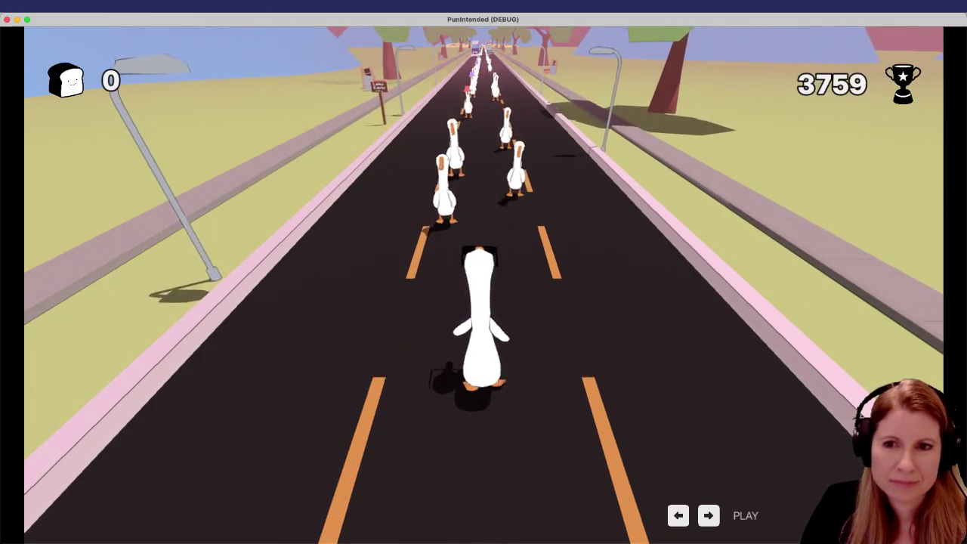
key("space")
key("space")
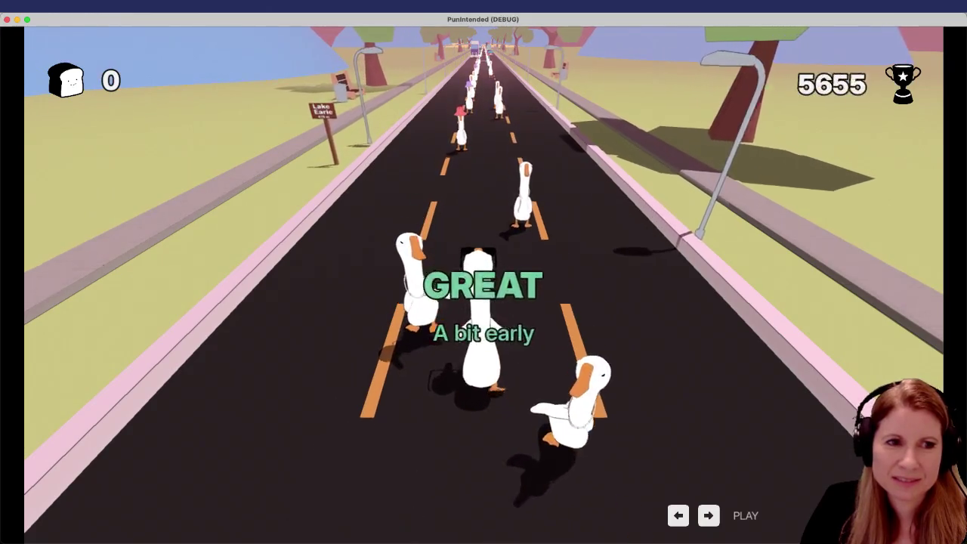
key("space")
key("space")
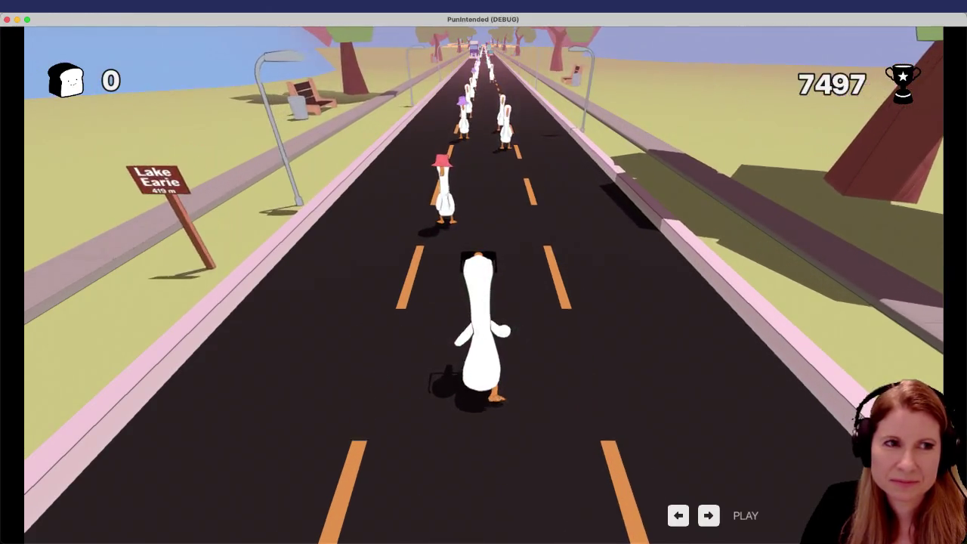
key("space")
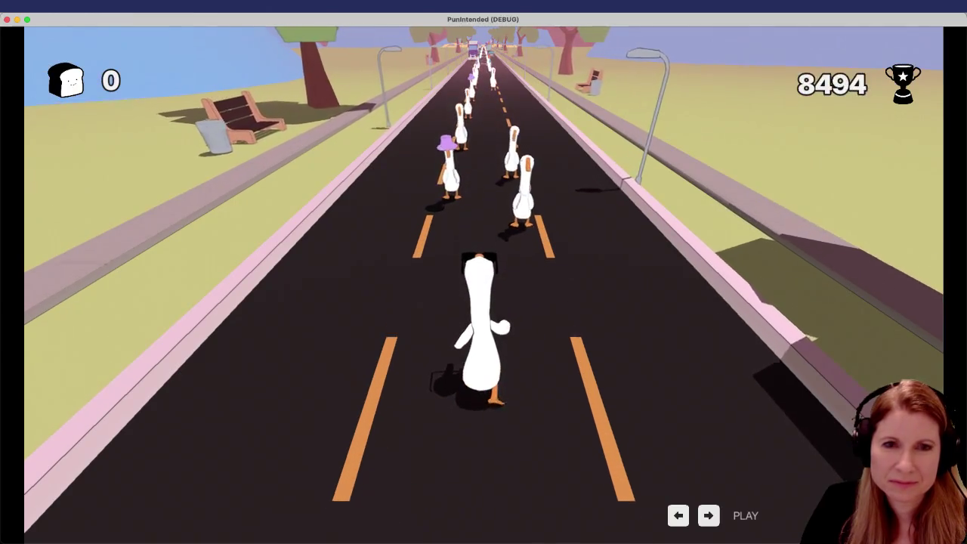
key("space")
key("space")
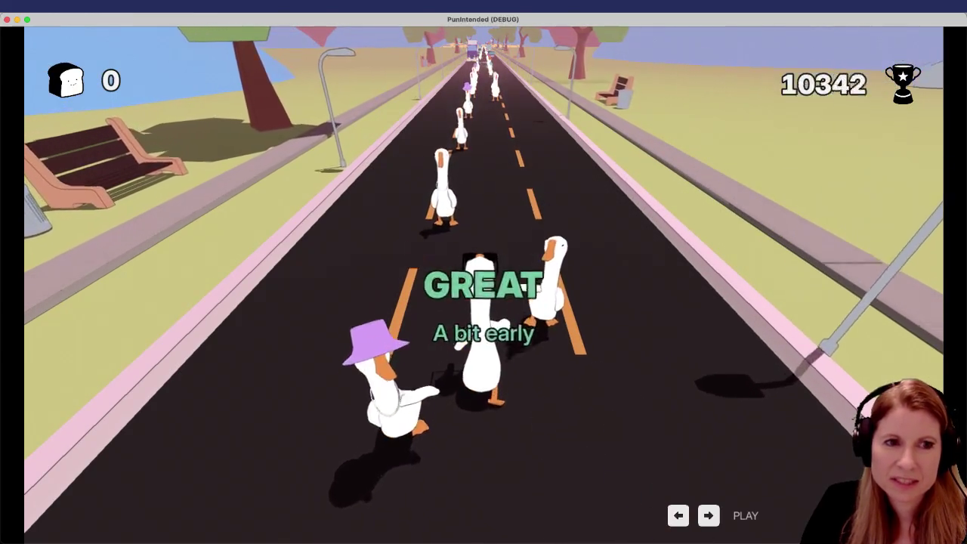
key("space")
key("space")
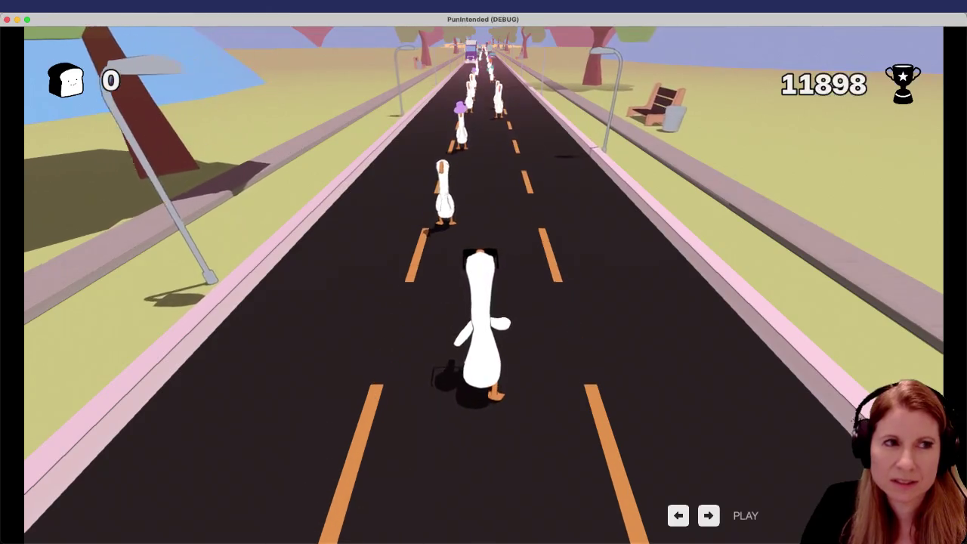
key("space")
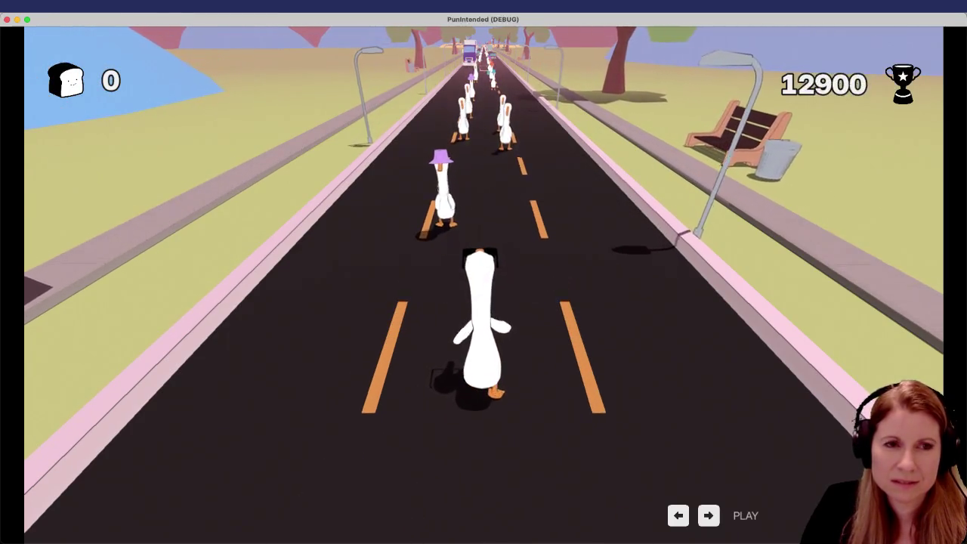
key("space")
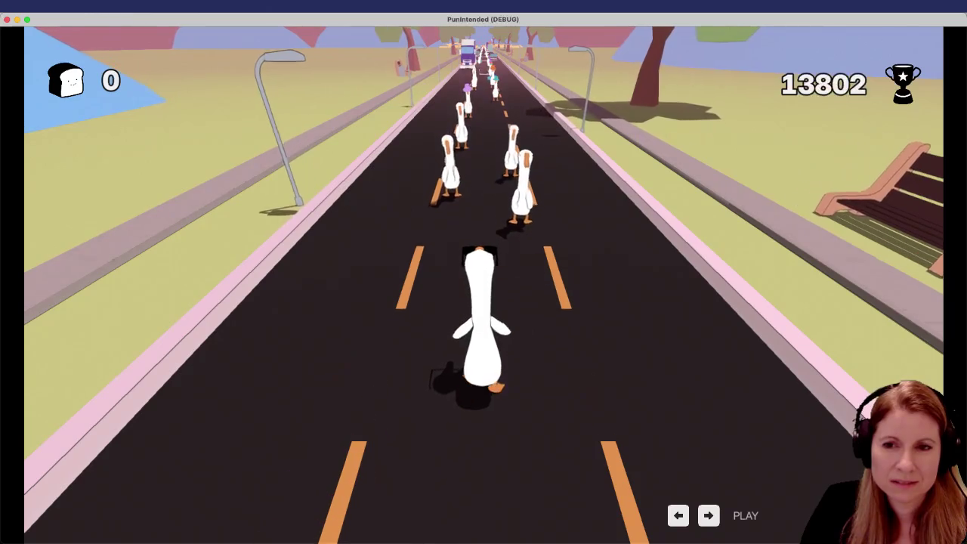
key("space")
key("space")
key("space")
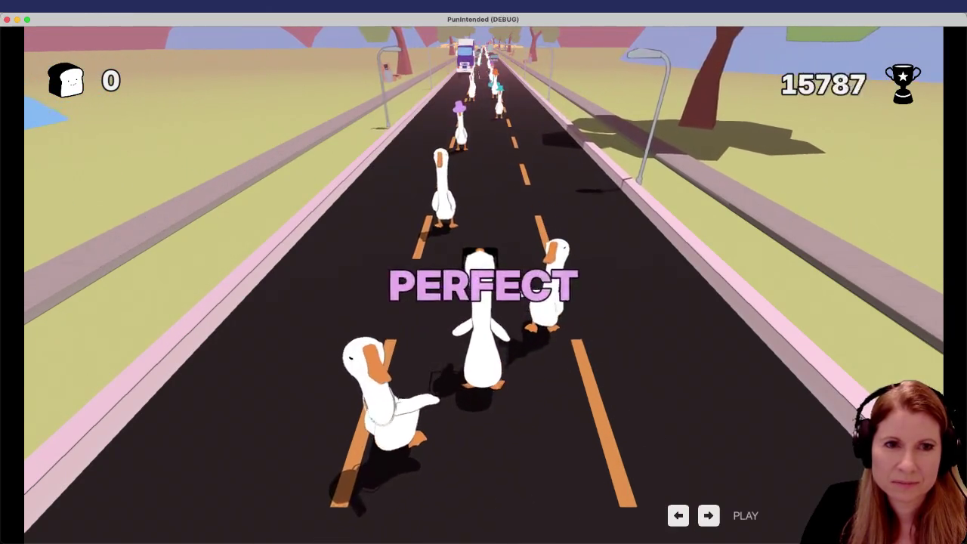
key("space")
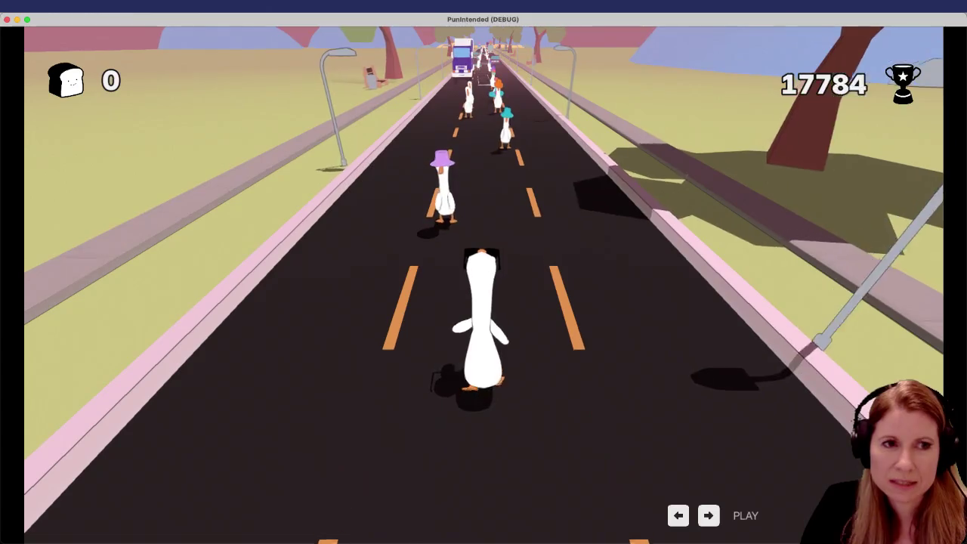
key("space")
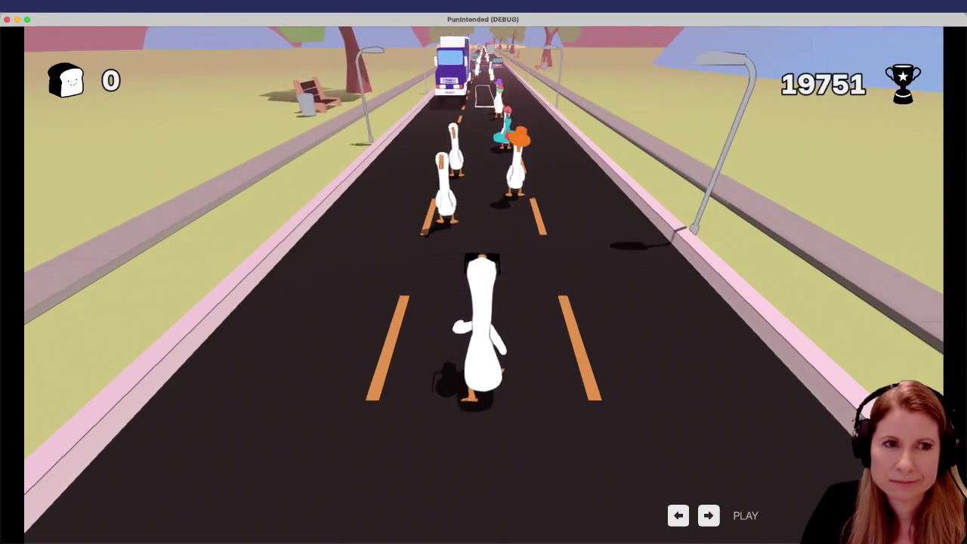
key("space")
key("space")
key("space")
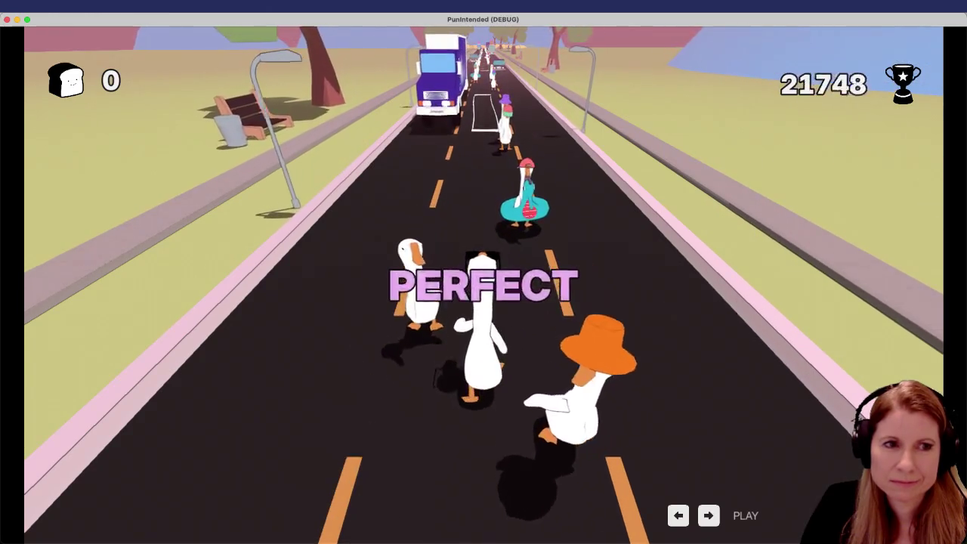
key("space")
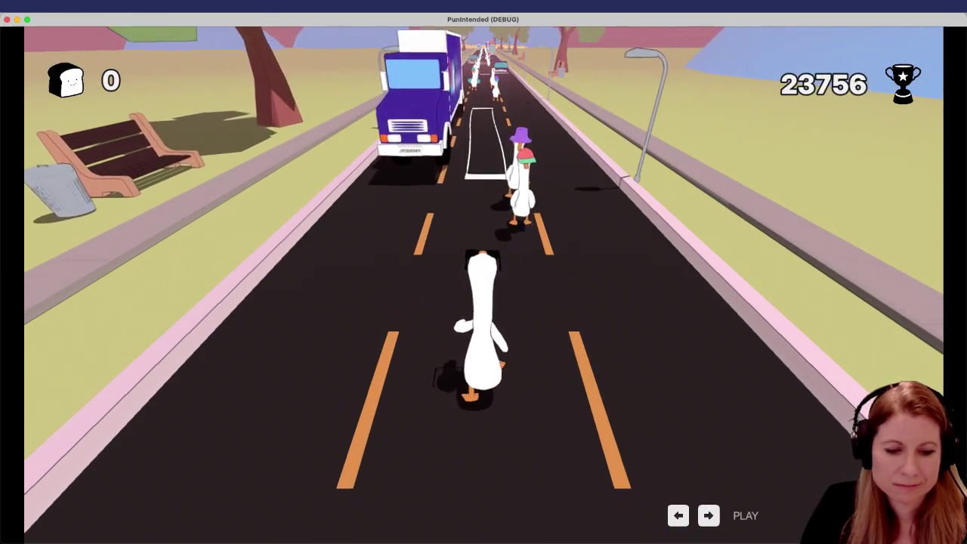
key("space")
key("space")
key("space")
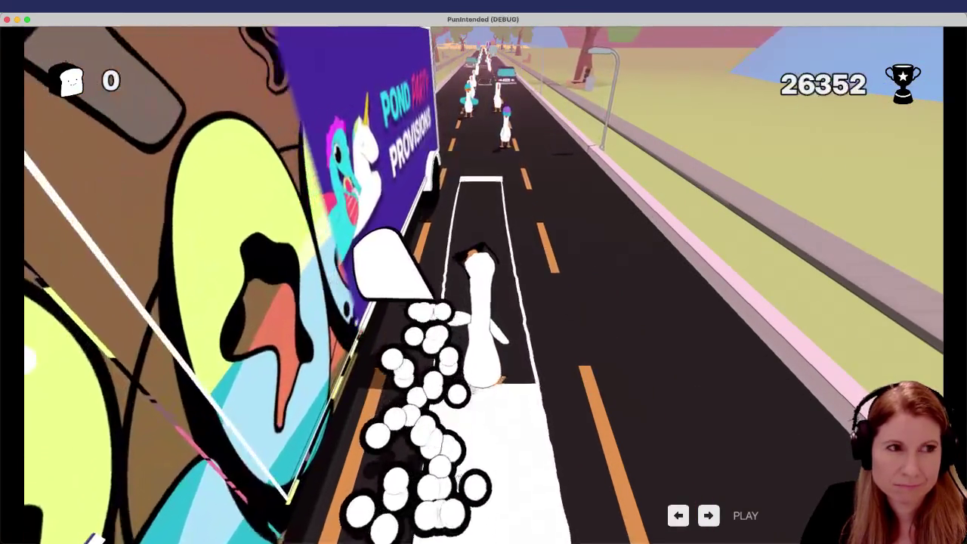
key("space")
key("space")
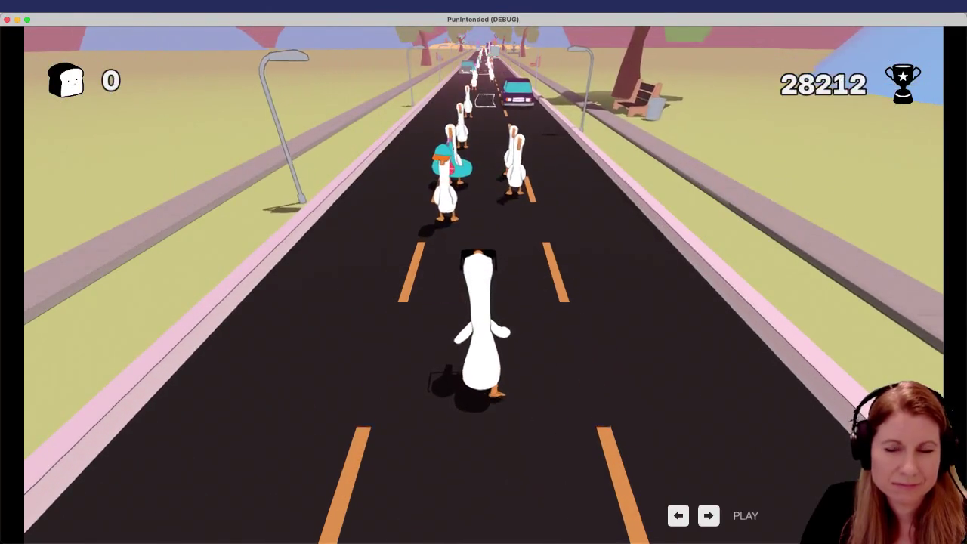
key("space")
key("space")
key("space")
key("space")
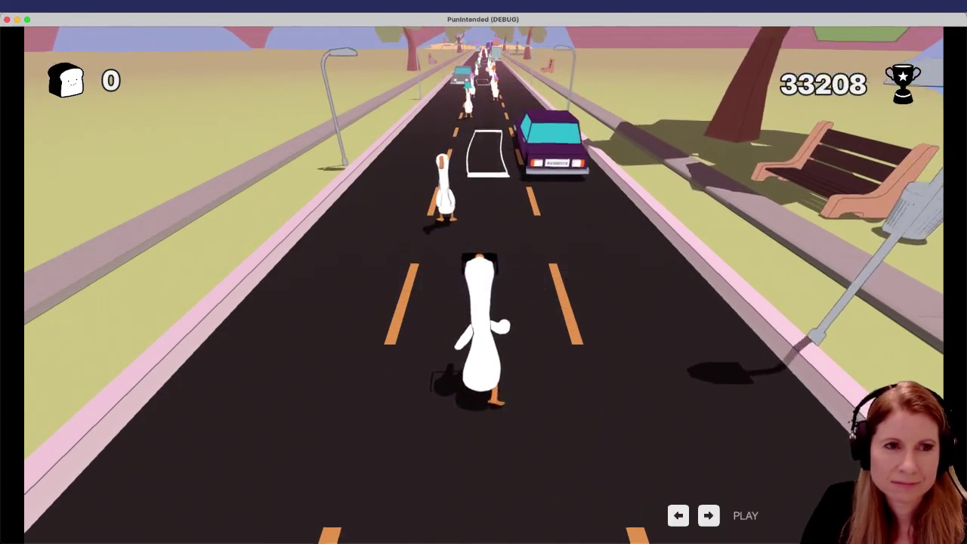
key("space")
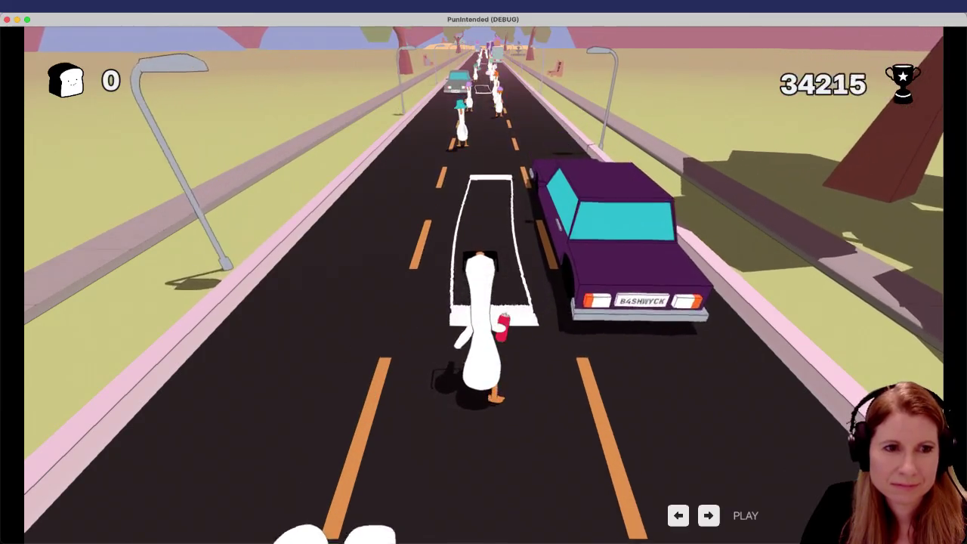
key("space")
key("space")
key("space")
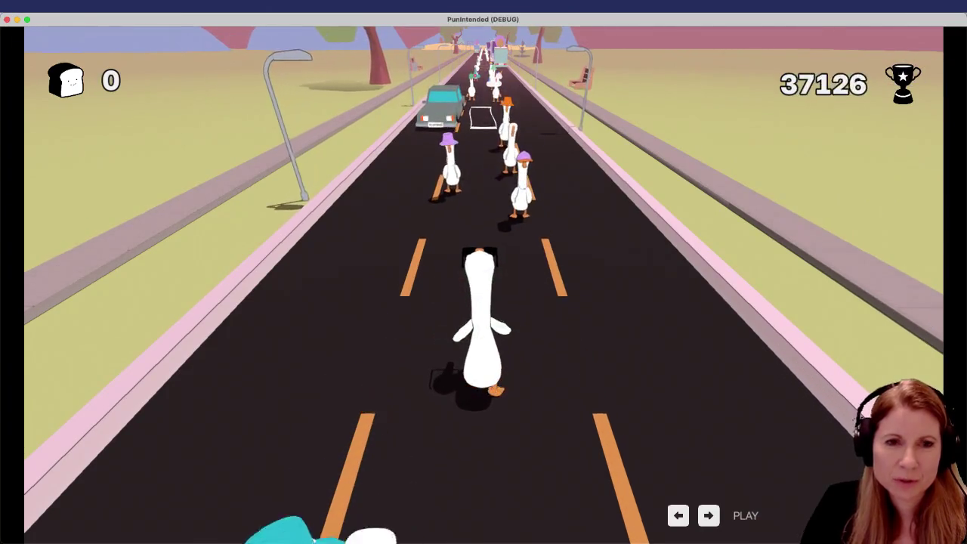
key("space")
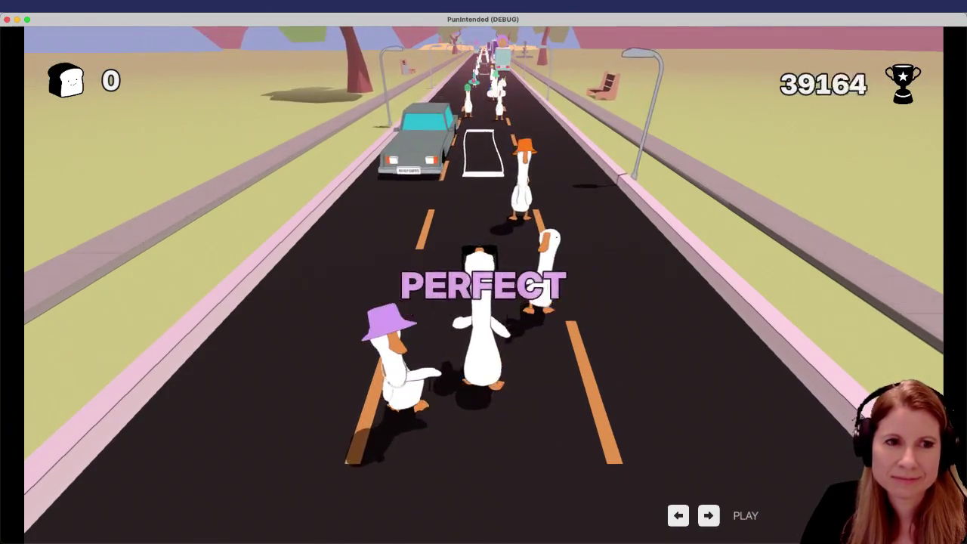
key("space")
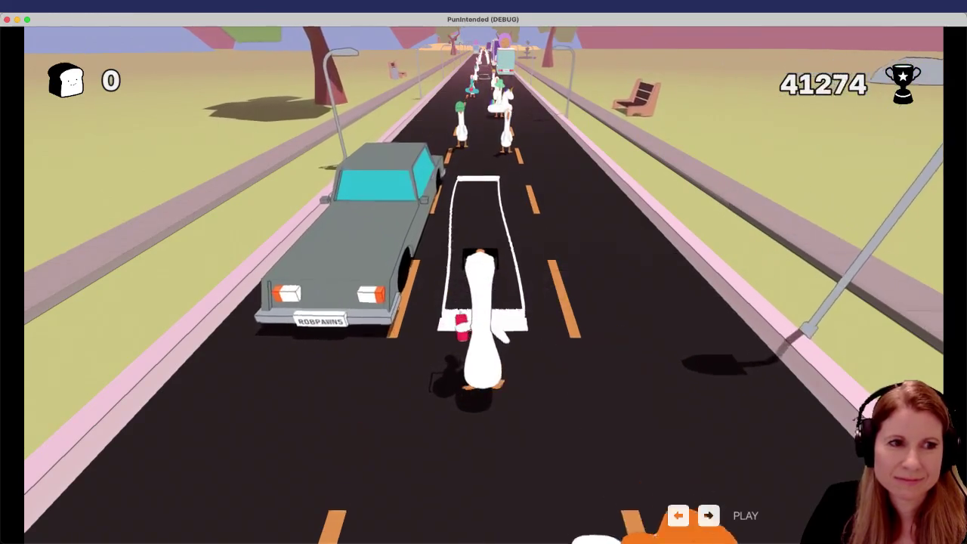
key("space")
key("space")
key("space")
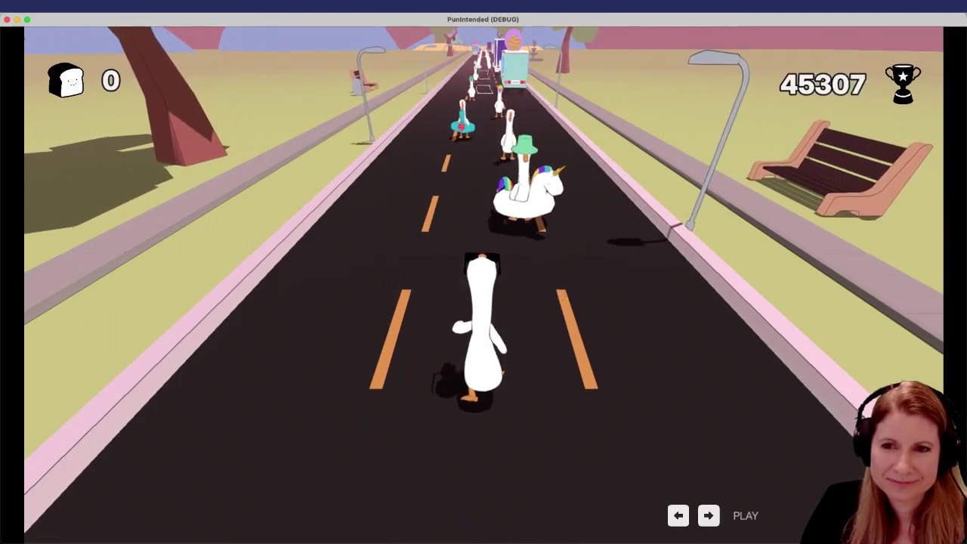
key("space")
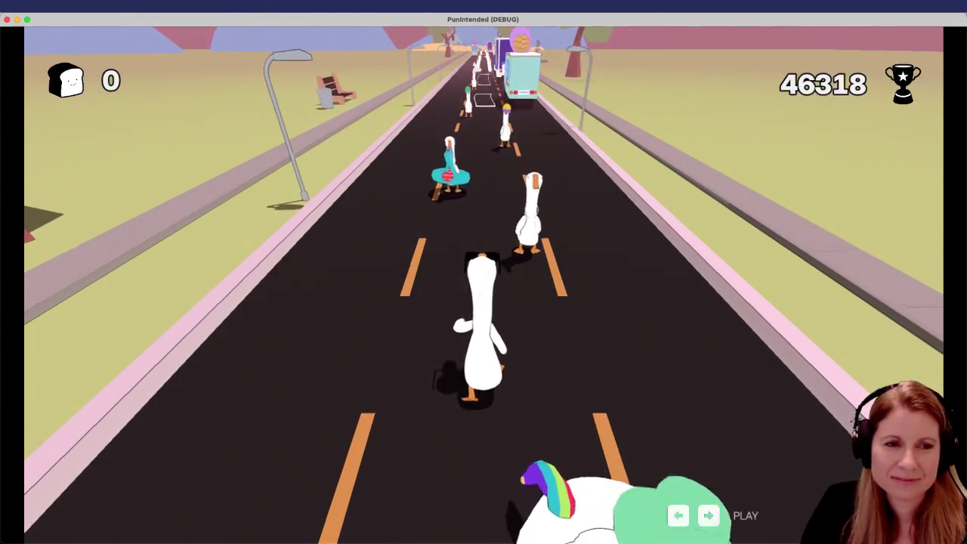
key("space")
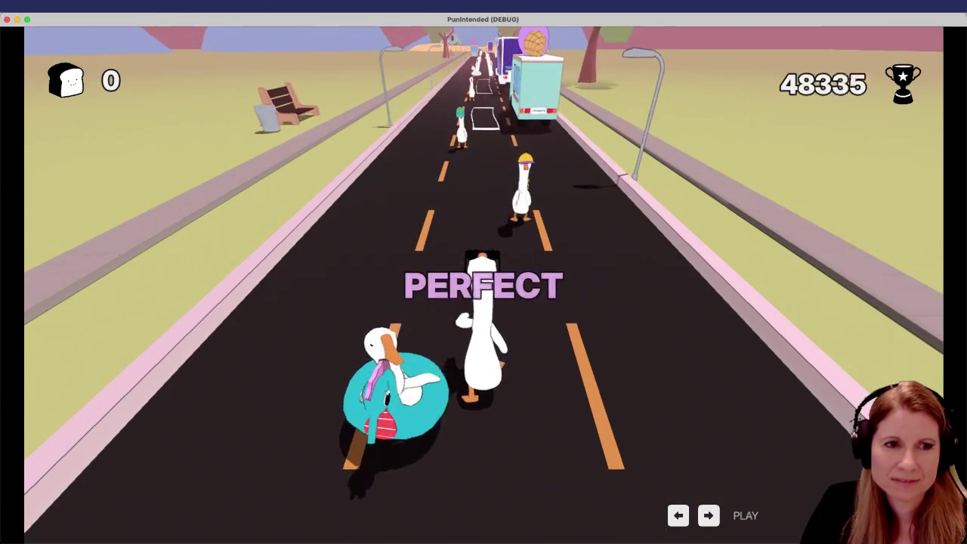
key("space")
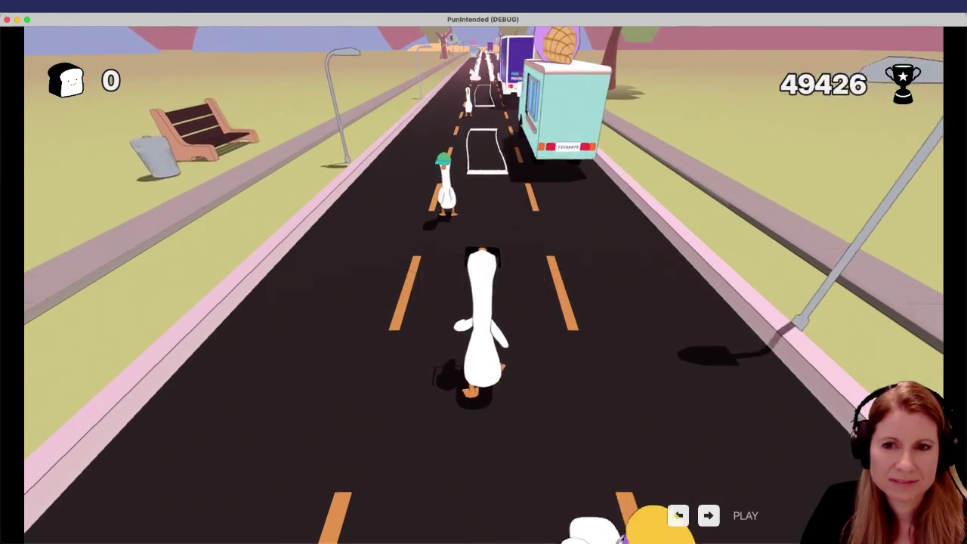
key("space")
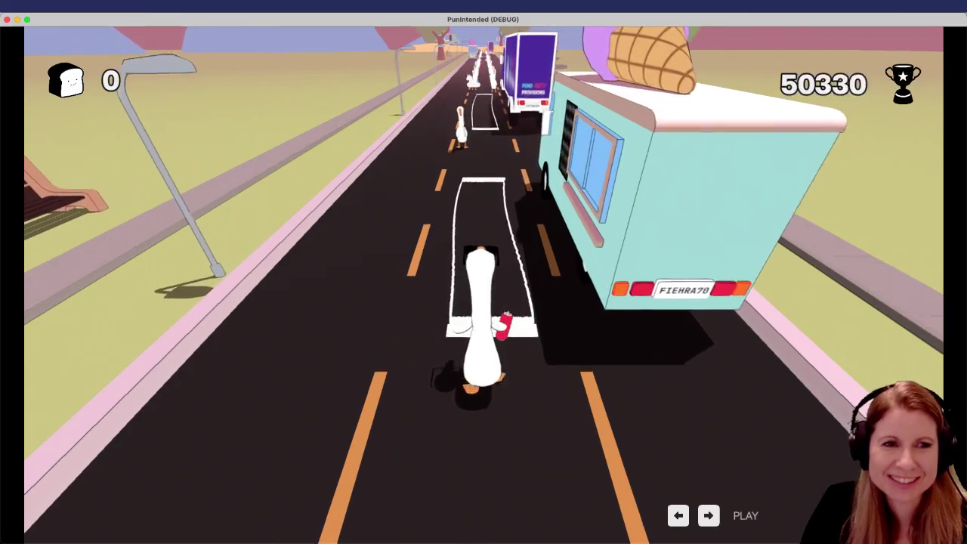
key("space")
key("space")
key("space")
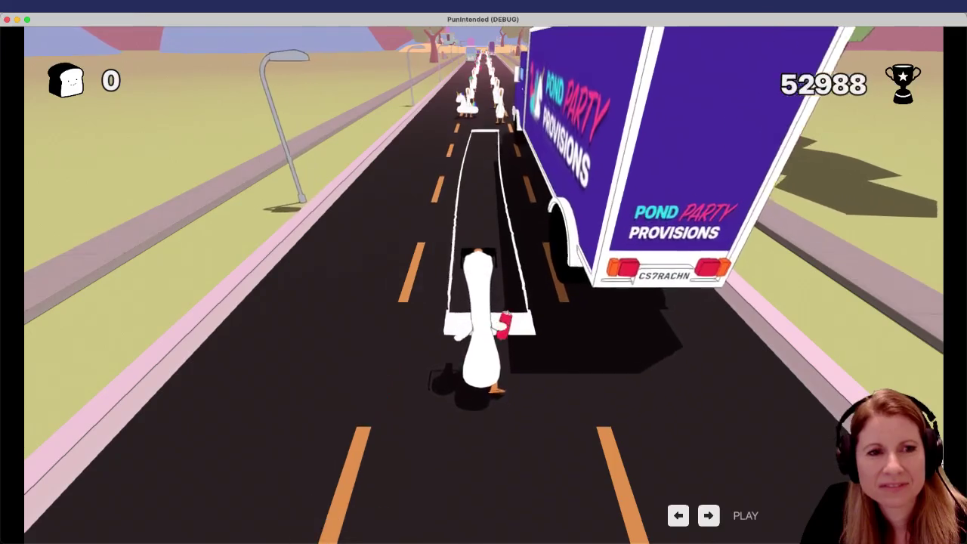
key("space")
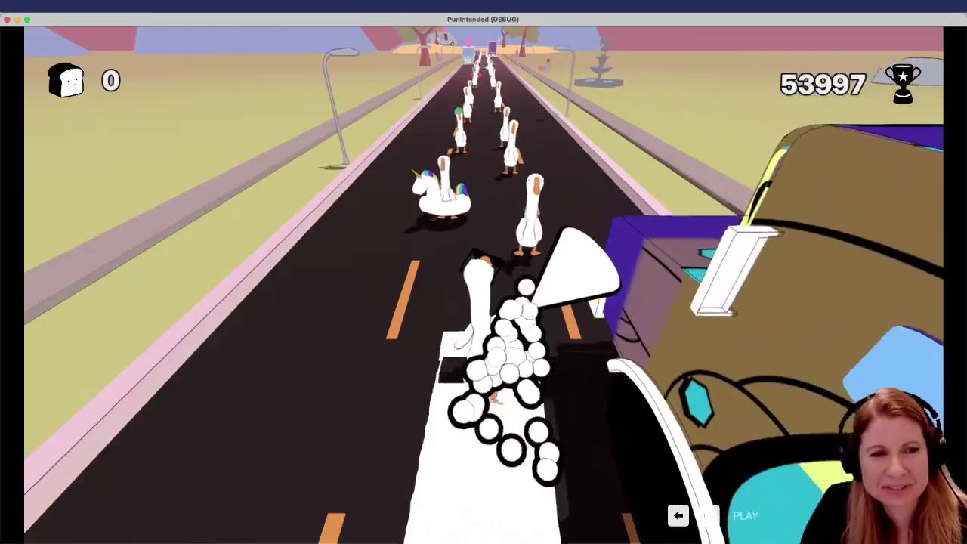
key("space")
key("space")
key("space")
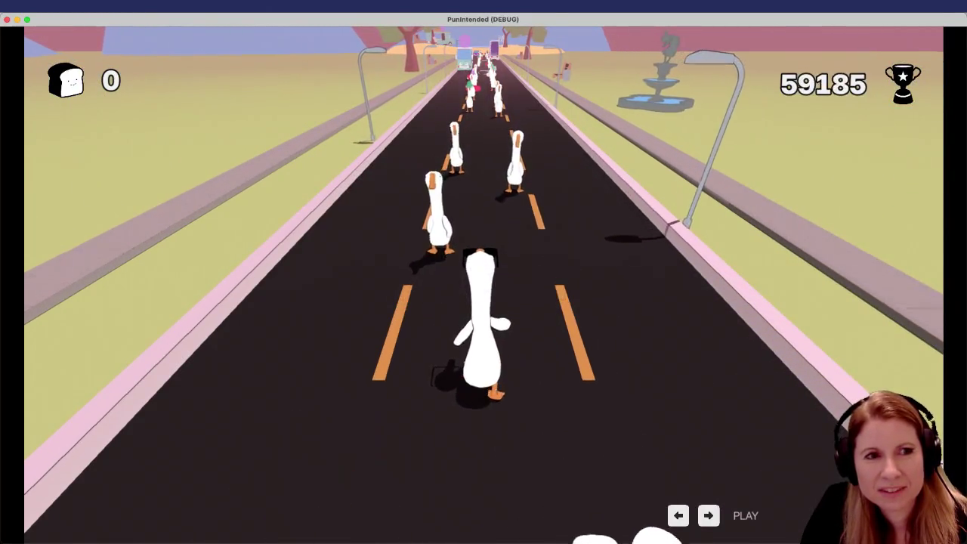
key("space")
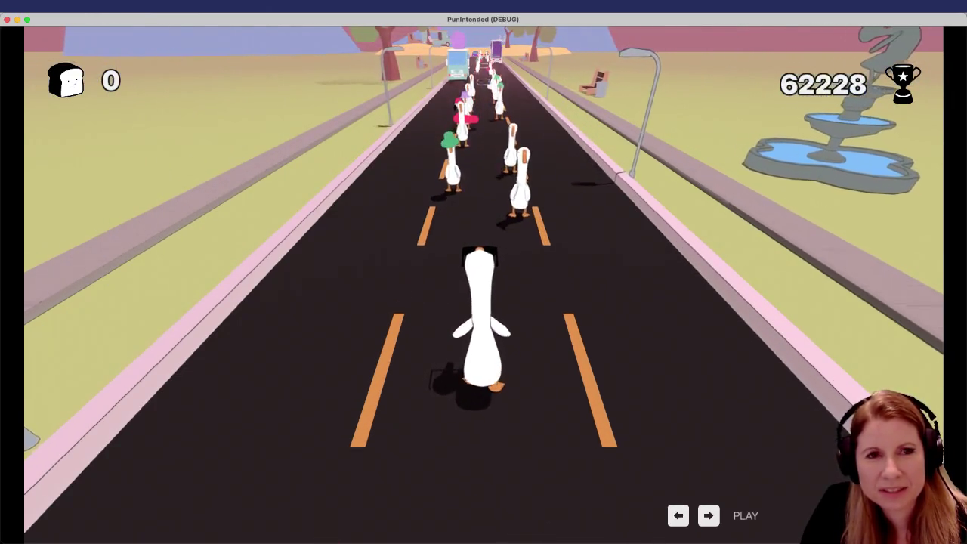
key("space")
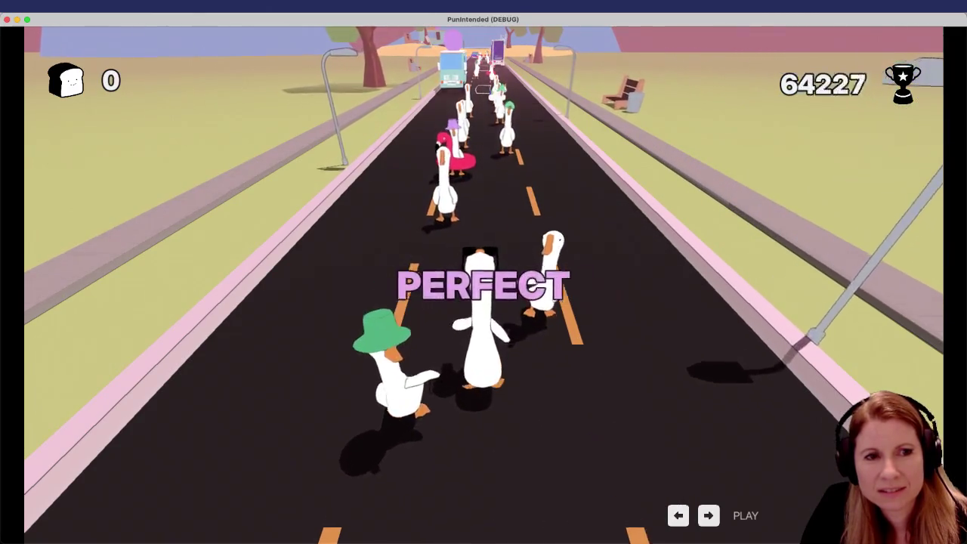
key("space")
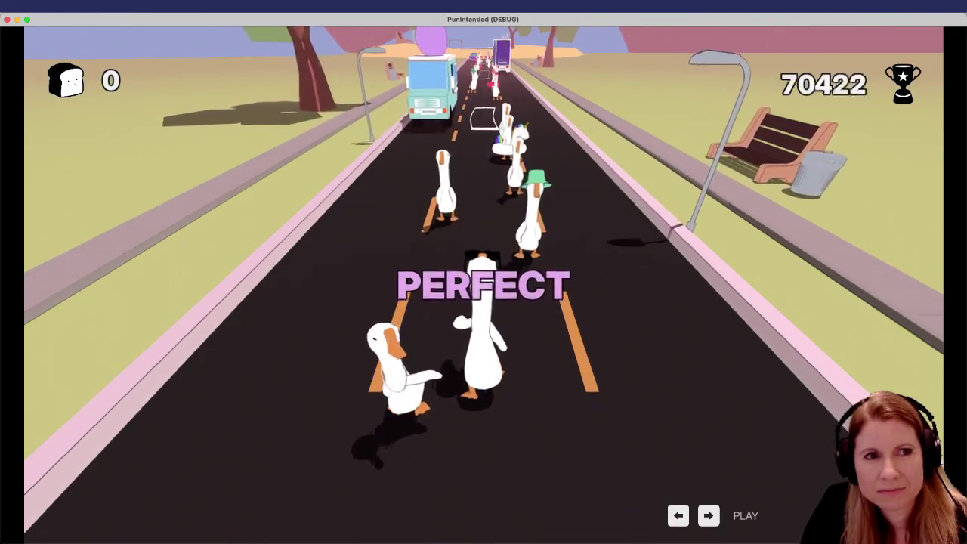
key("space")
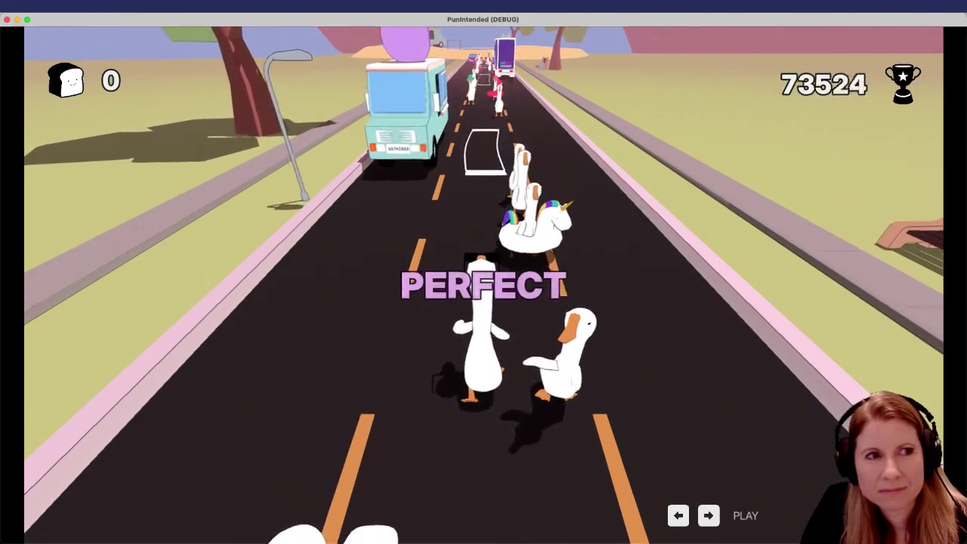
key("space")
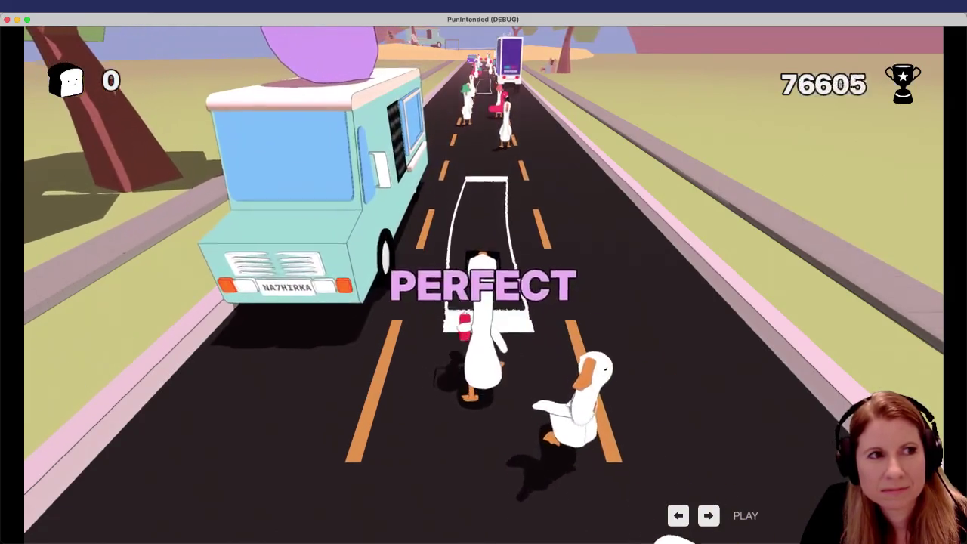
key("space")
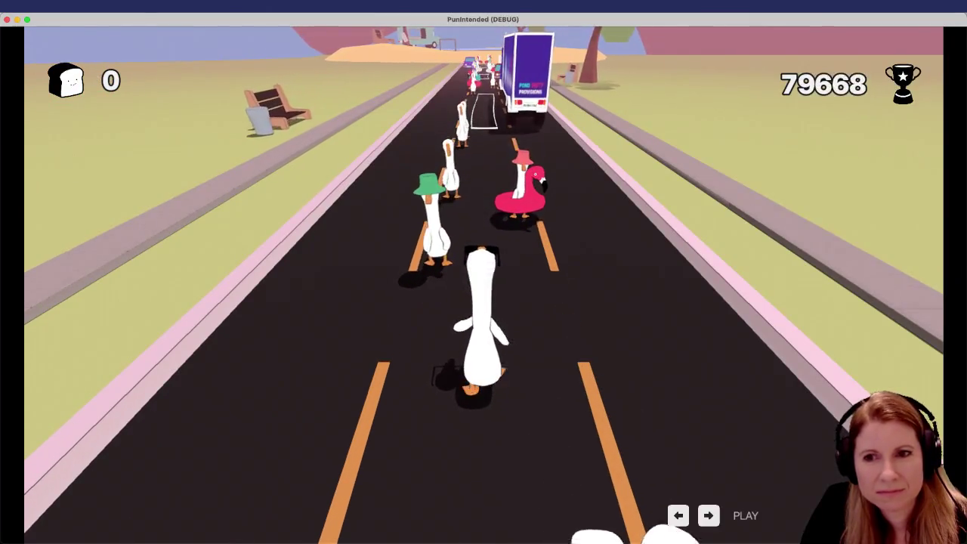
key("space")
key("space")
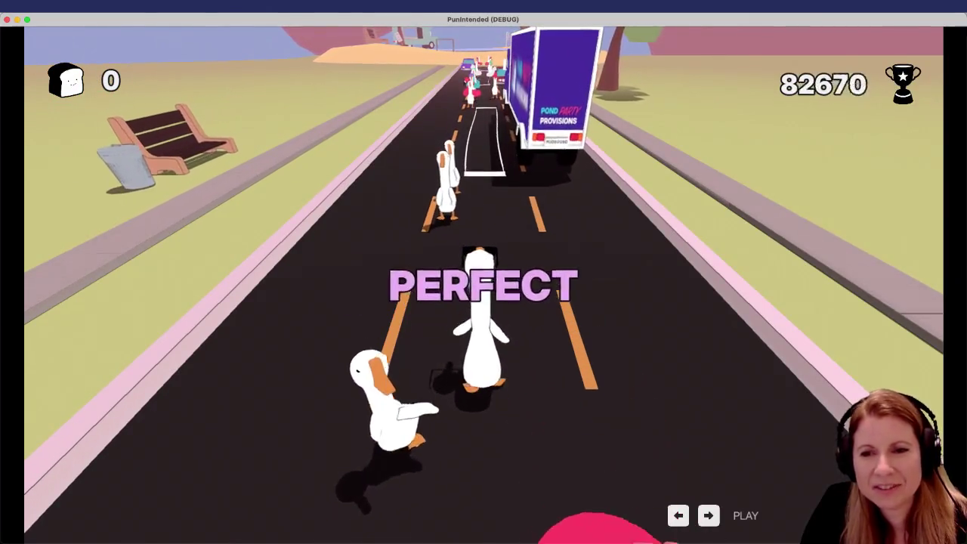
key("space")
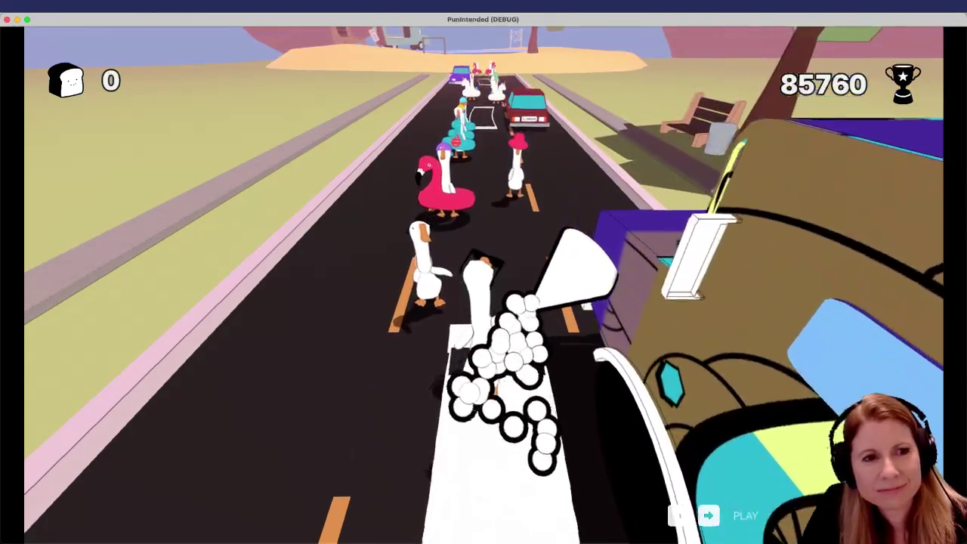
key("space")
key("space")
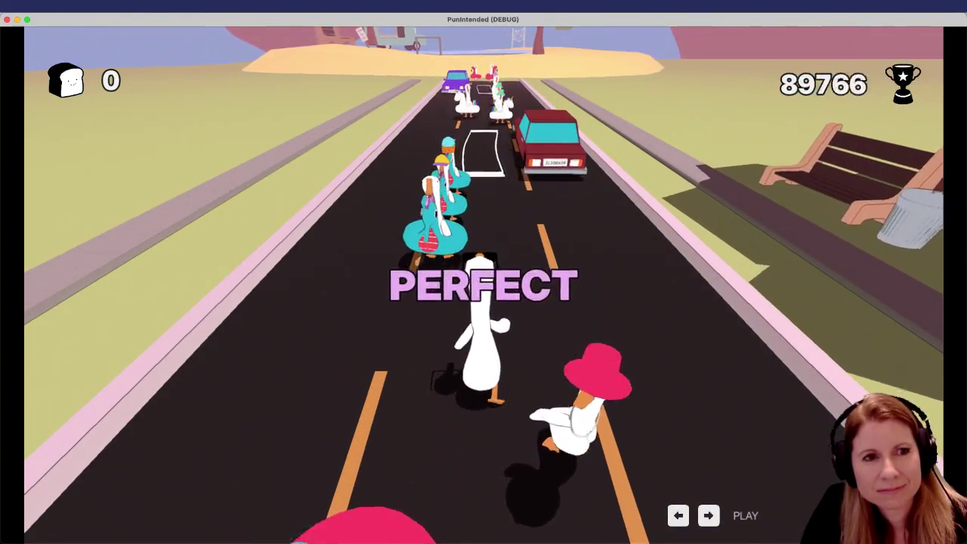
key("space")
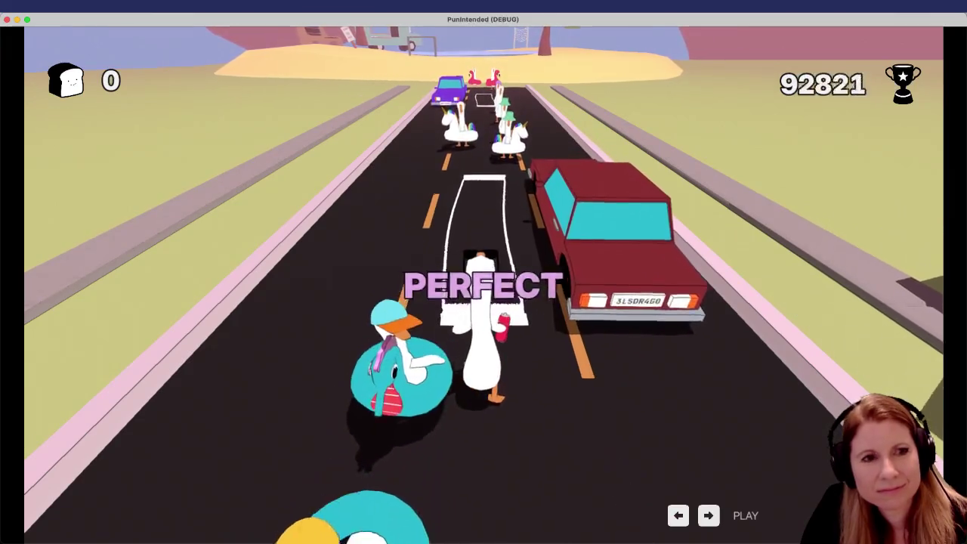
key("space")
key("space")
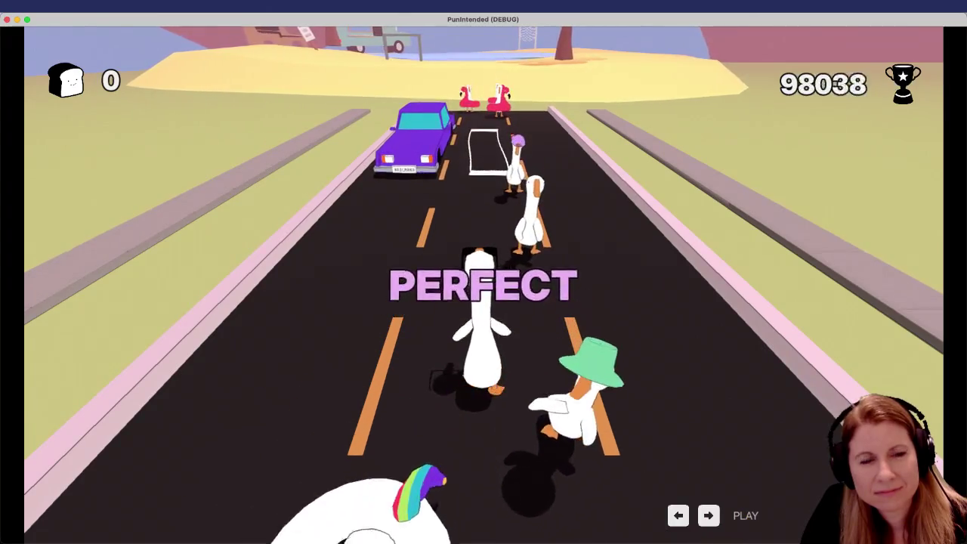
key("space")
key("space")
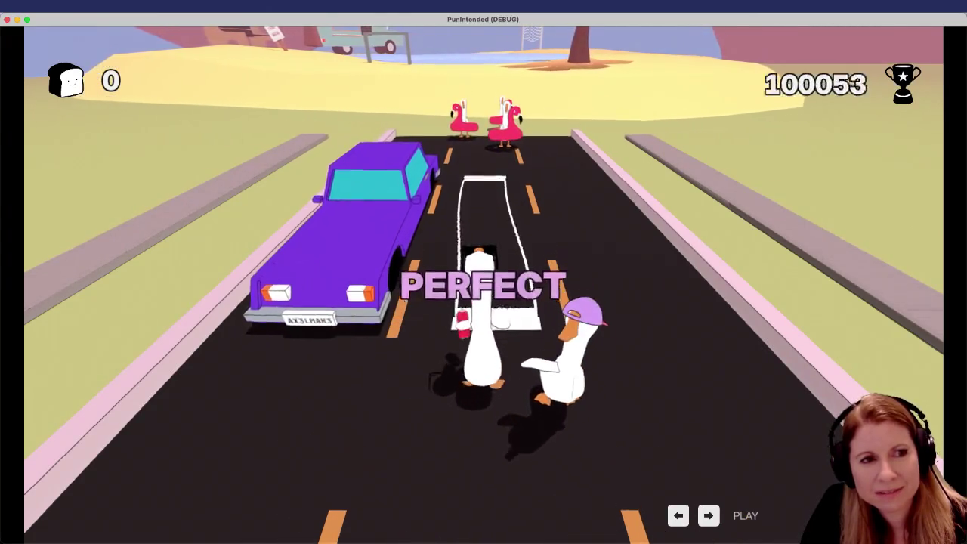
key("space")
key("space")
key("space")
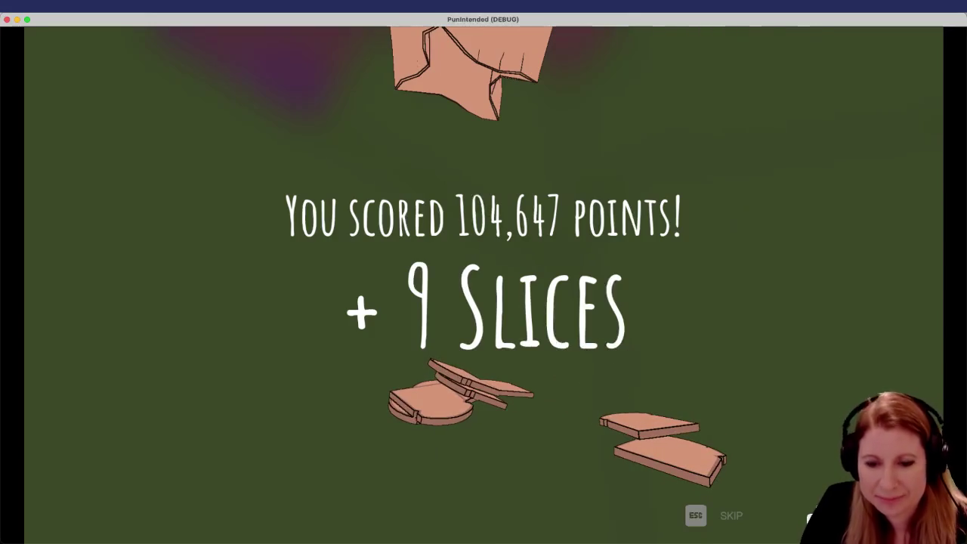
Step: Skip the 104,647-point score screen and open the Store from the end menu
key("Escape")
key("Down")
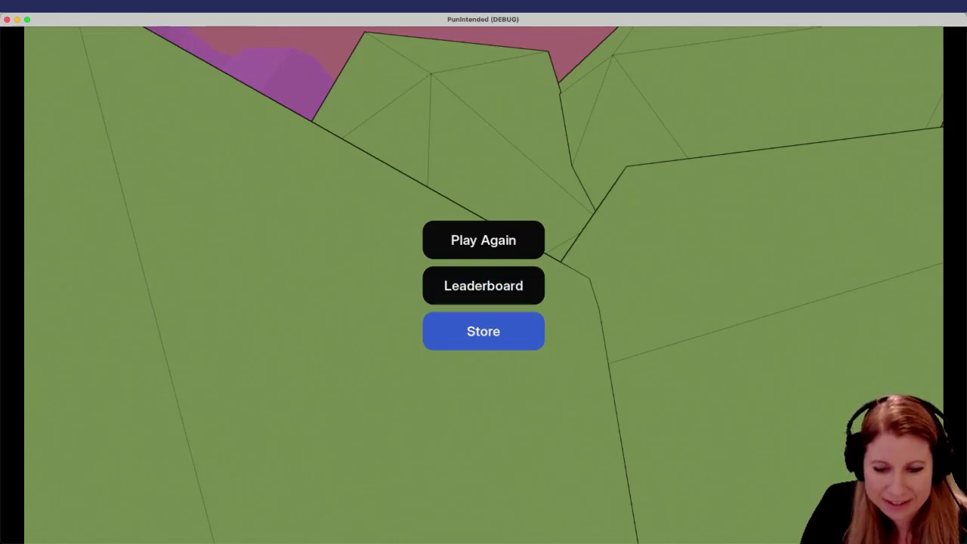
key("Return")
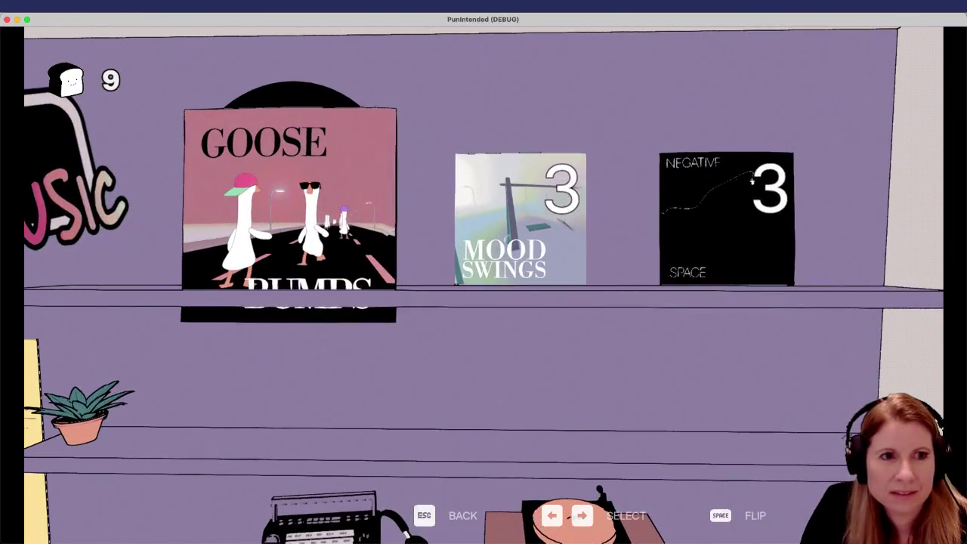
Step: Buy the Mood Swings album for 3 slices and browse between the two albums
key("Right")
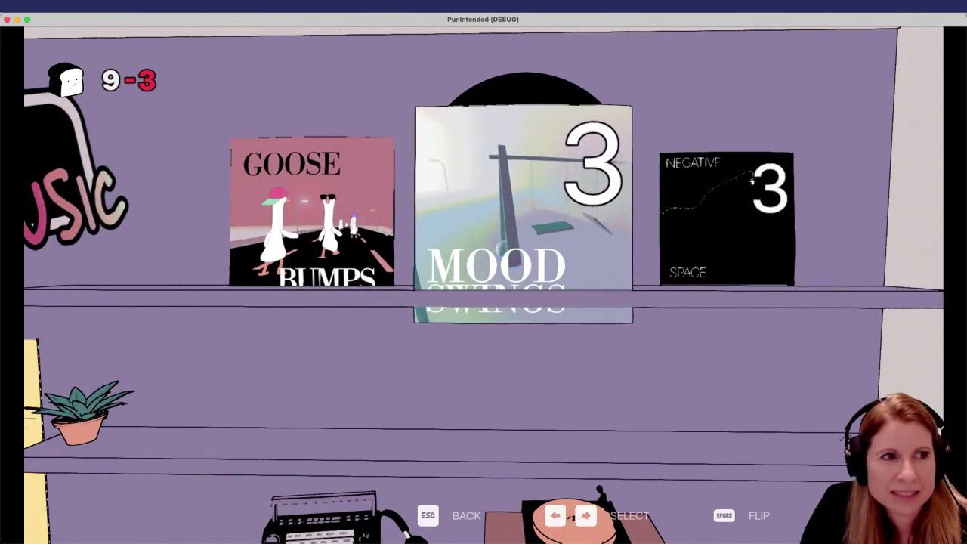
key("Return")
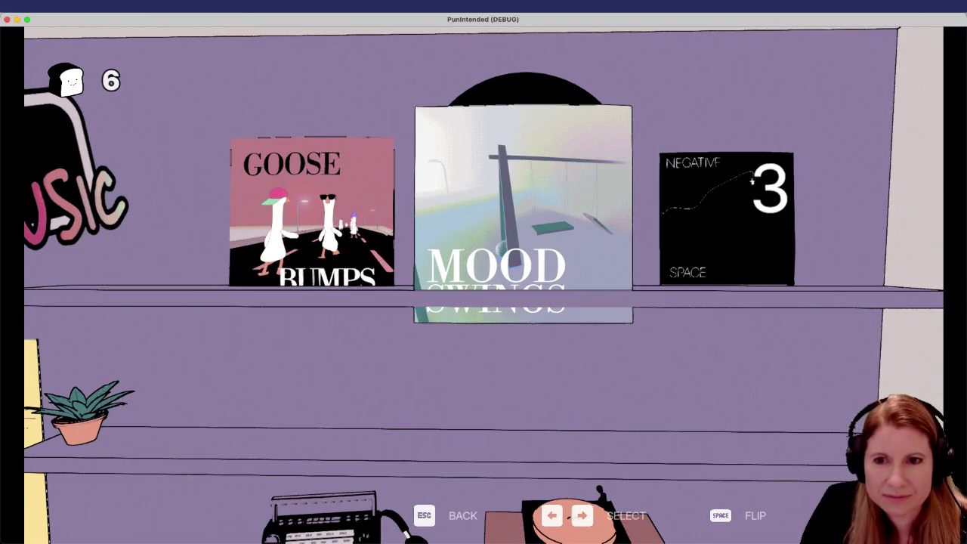
key("Left")
key("Right")
key("Left")
key("Right")
Step: Select Mood Swings on the shelf and start its level
key("Left")
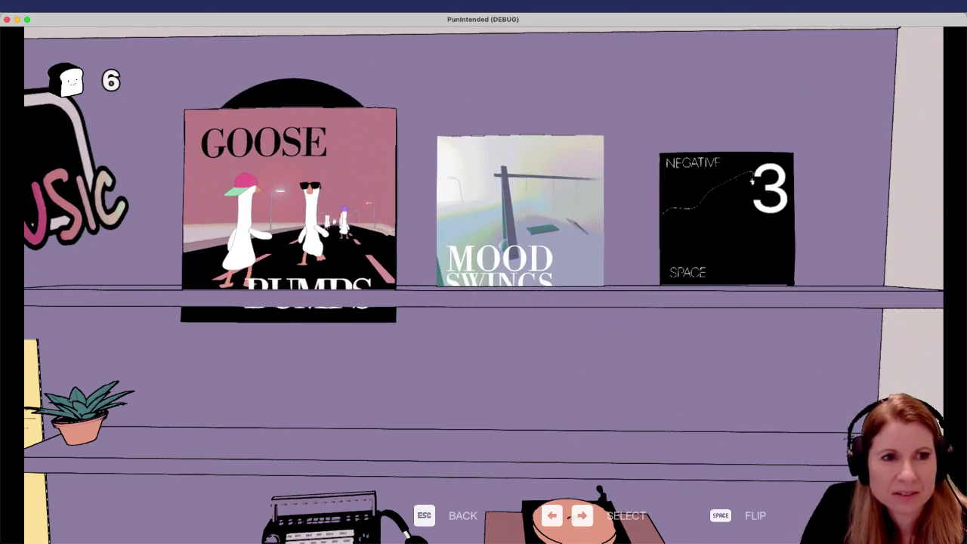
key("Right")
key("Left")
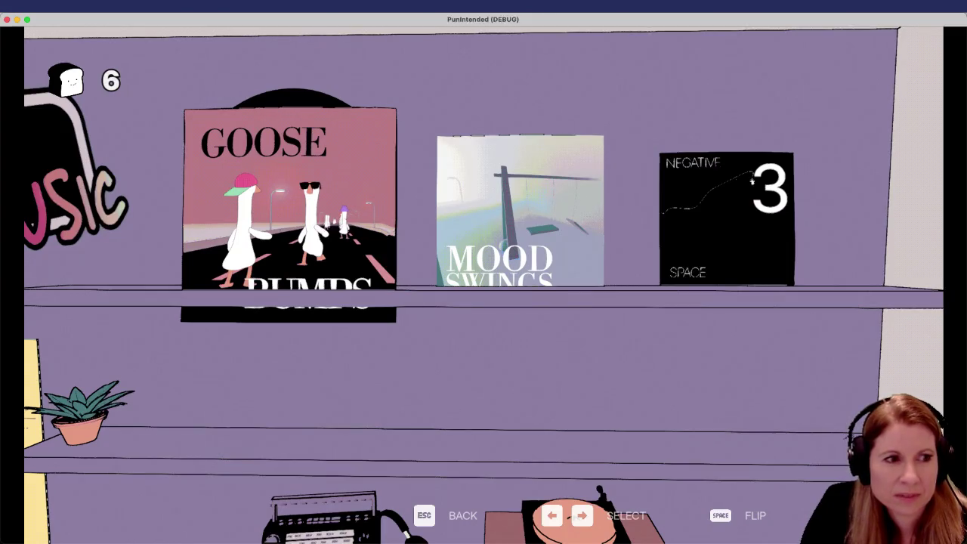
key("Right")
key("Return")
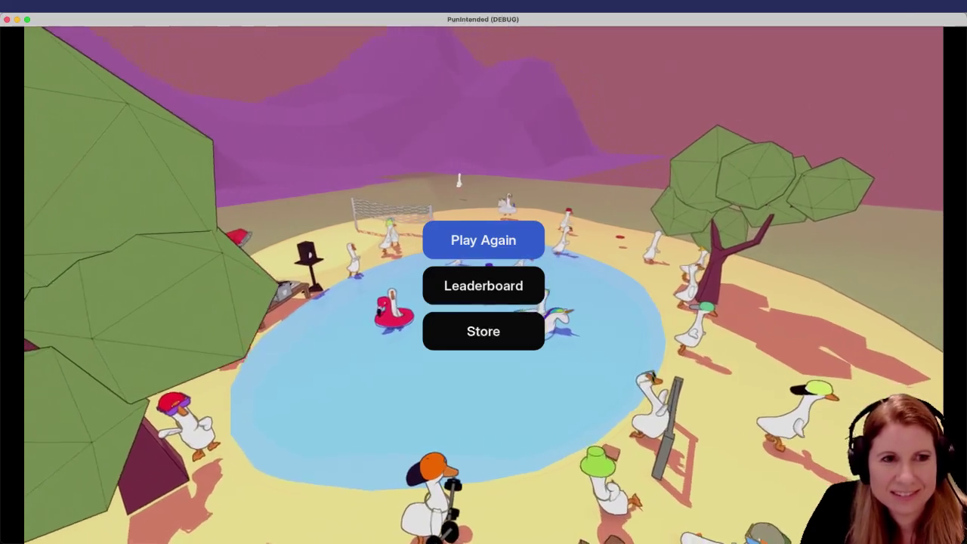
Step: Open the Store from the end menu and walk up to the Super Flying Shapes arcade
key("Down")
key("Down")
key("Return")
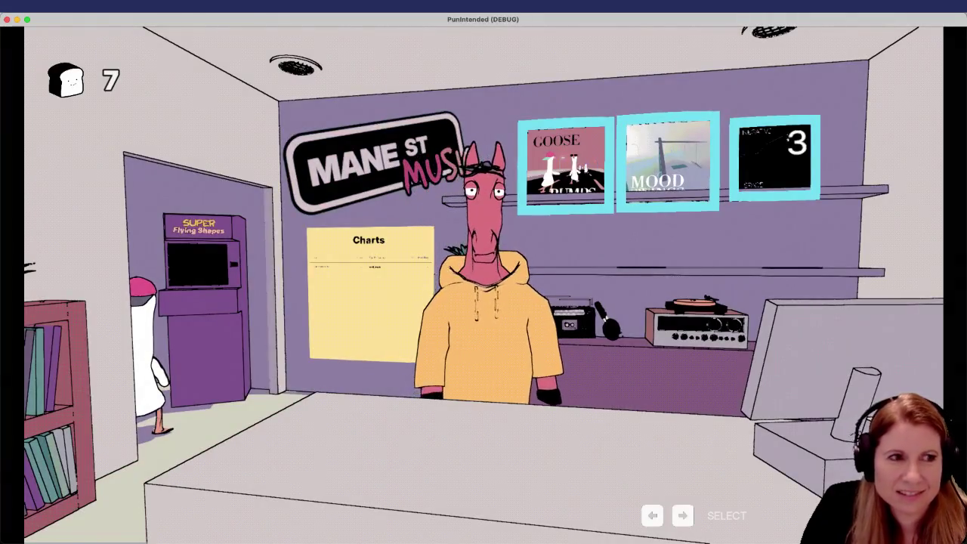
key("Left")
key("Left")
key("Left")
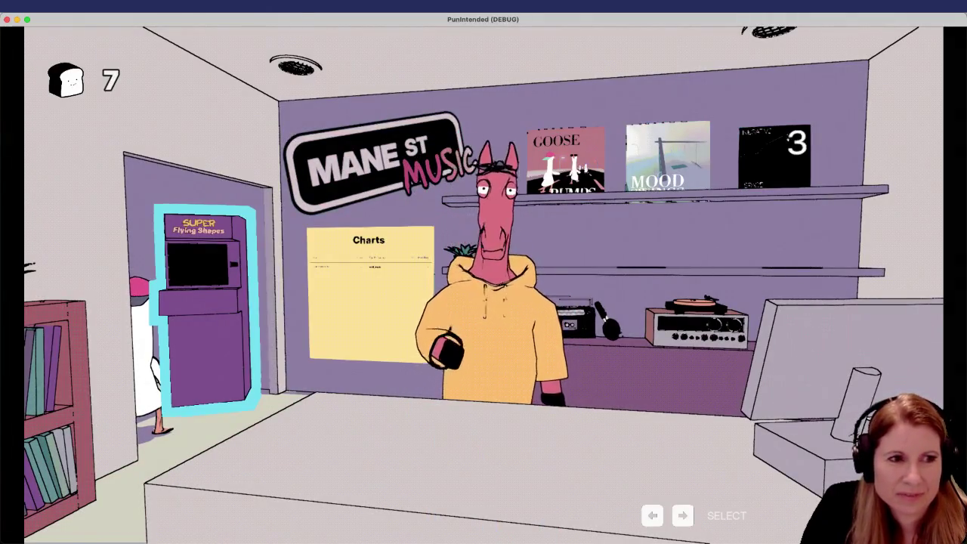
key("Right")
key("Right")
key("Right")
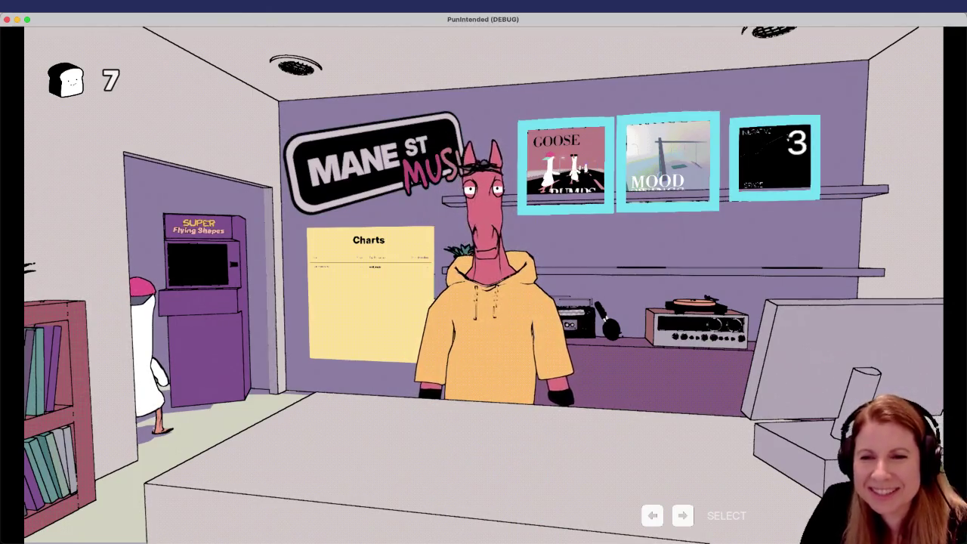
key("Left")
key("Left")
key("Left")
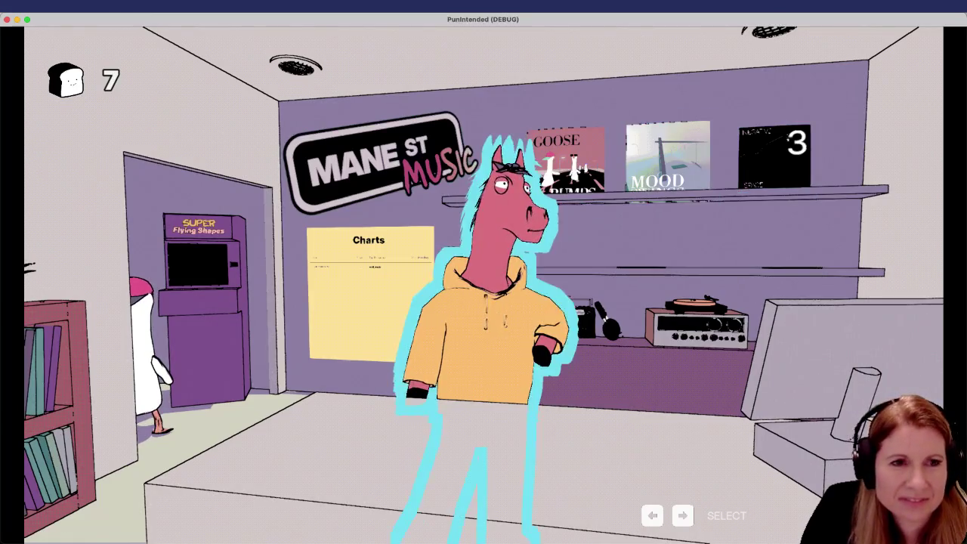
key("Return")
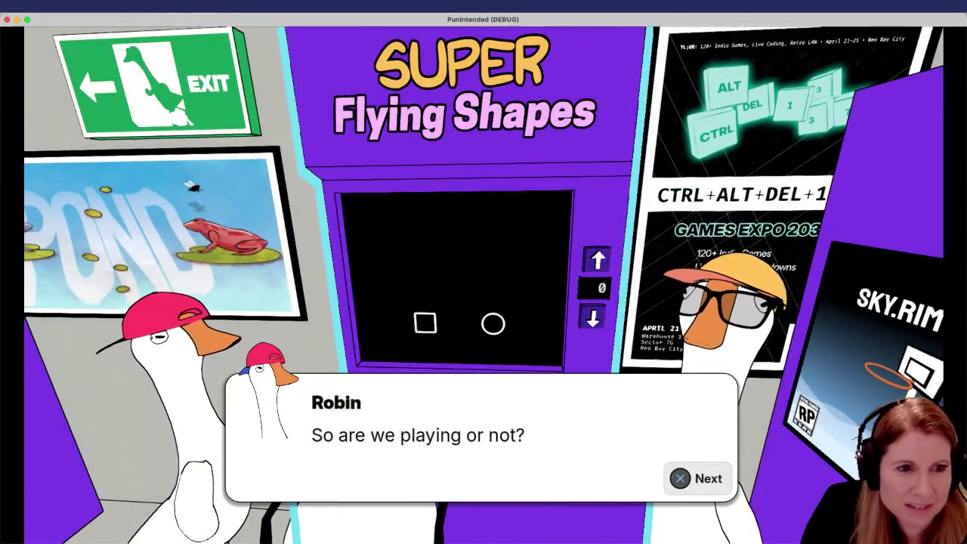
Step: Read the arcade geese's conversation to its end, return to the shop, and quit the game
key("Return")
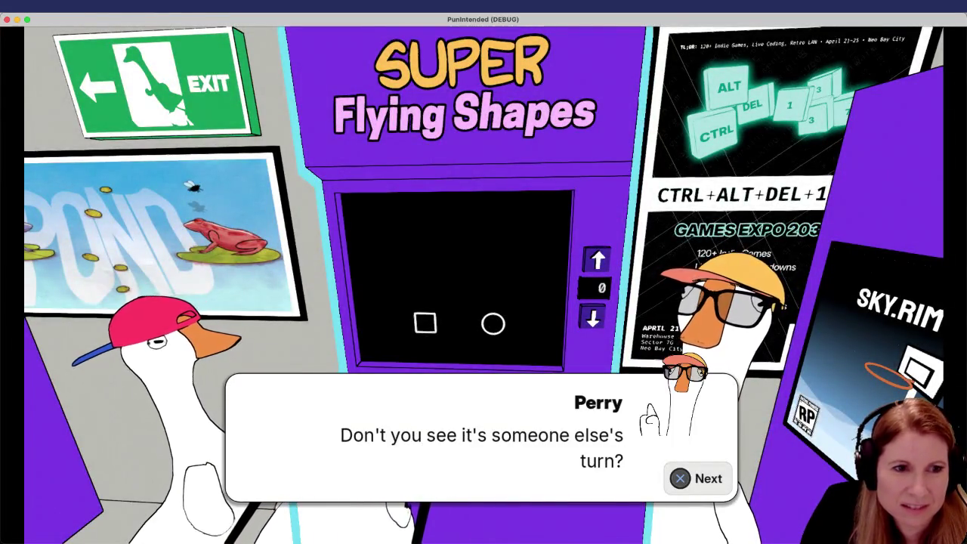
key("Return")
key("Return")
key("Return")
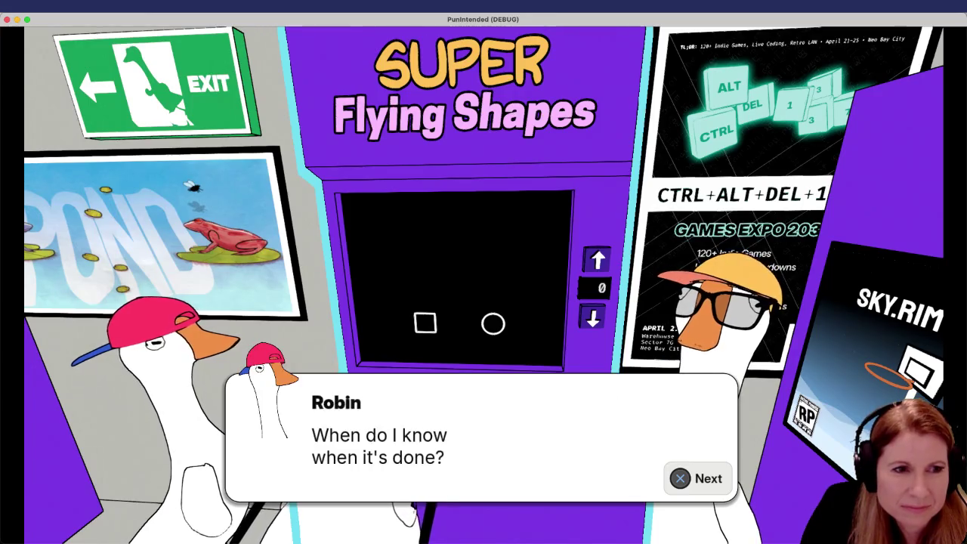
key("Return")
key("Return")
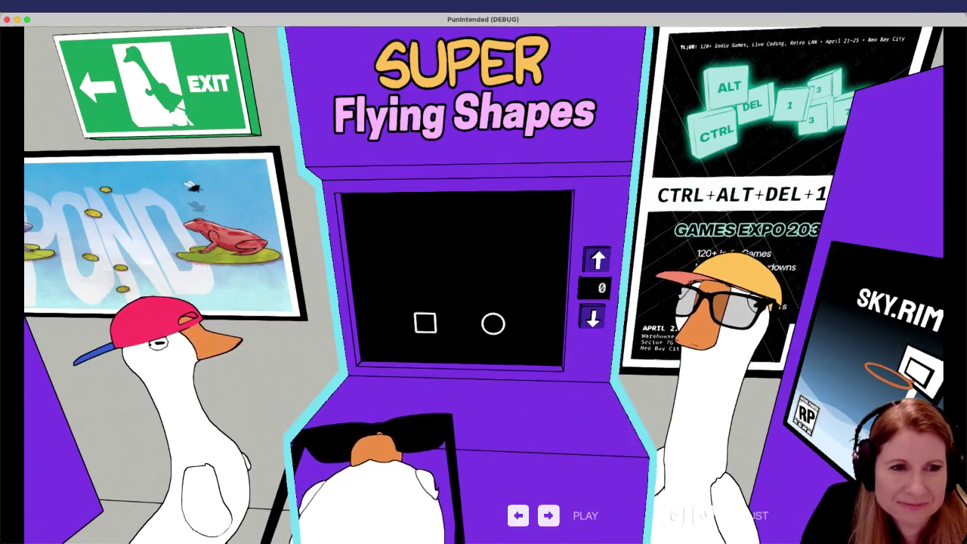
key("Escape")
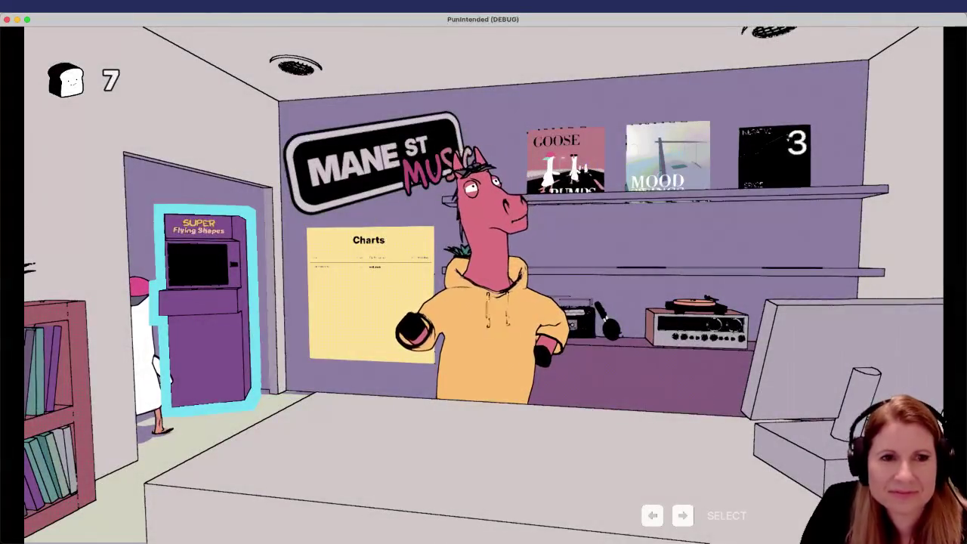
key("Right")
key("Right")
key("Right")
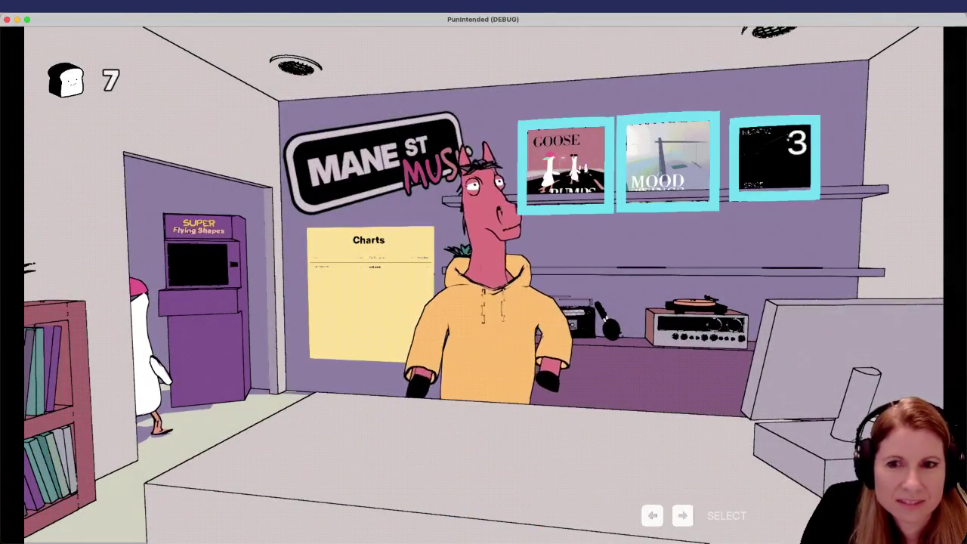
key("Right")
key("Right")
key("Right")
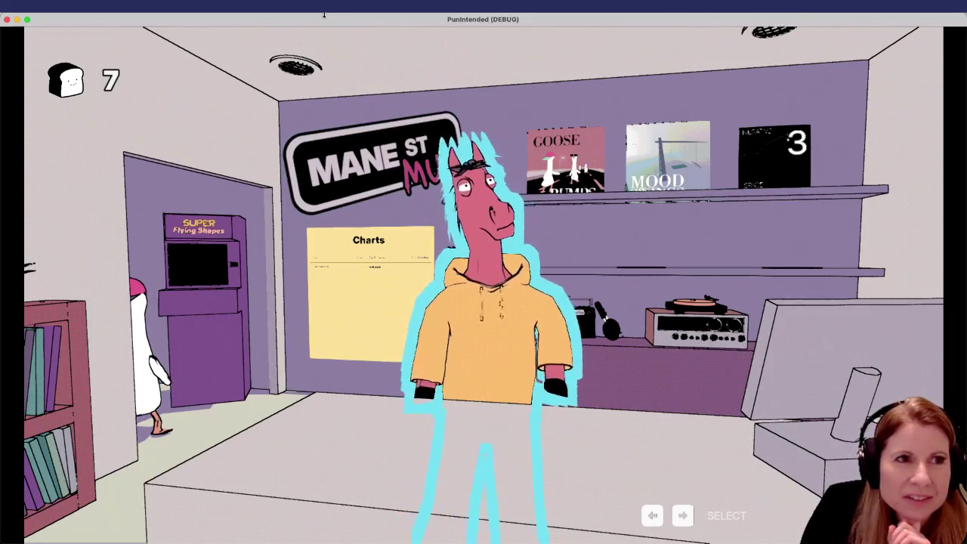
key("super+q")
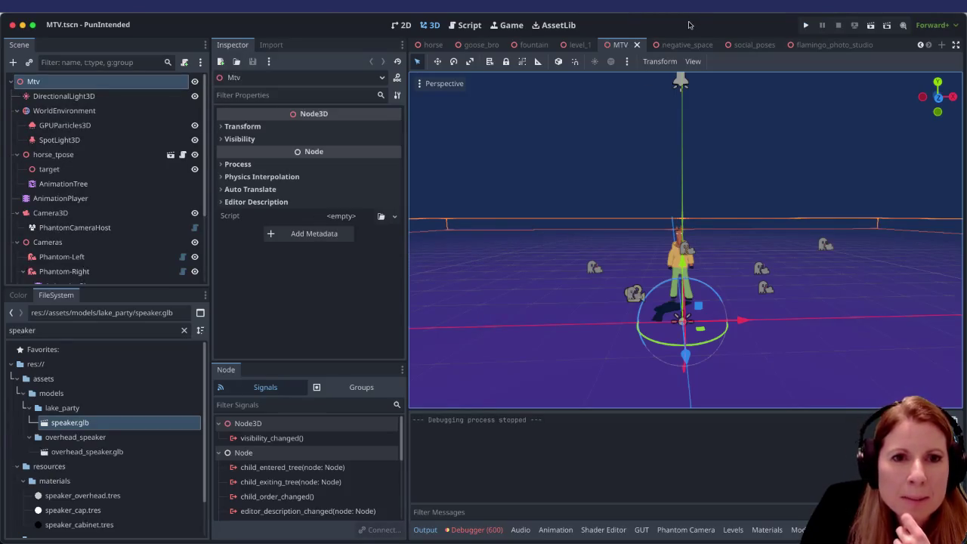
Step: Orbit and zoom around the horse, then select the GPUParticles3D emitter with 50000 particles
scroll(814, 326, "up", 3)
scroll(815, 325, "down", 3)
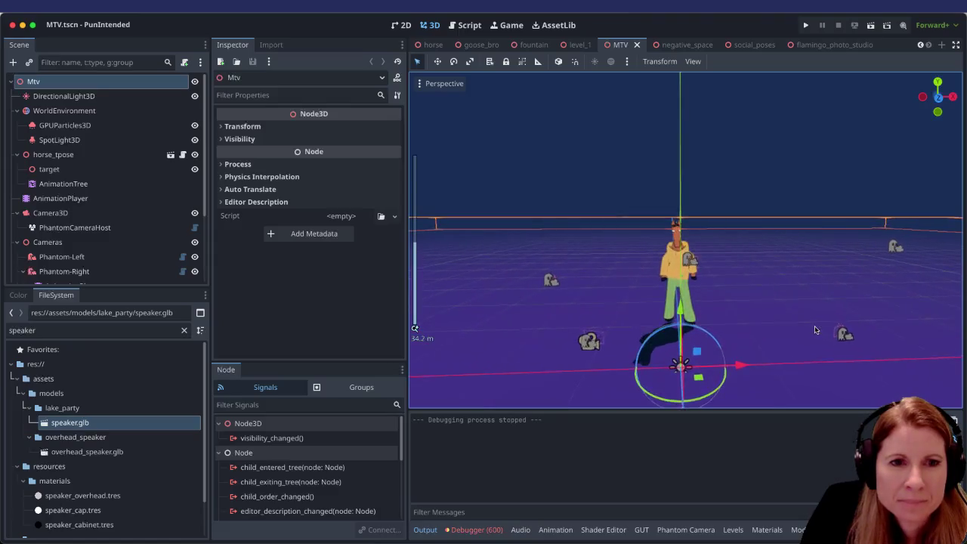
scroll(815, 321, "up", 3)
scroll(812, 321, "down", 6)
scroll(810, 321, "down", 2)
scroll(808, 322, "up", 4)
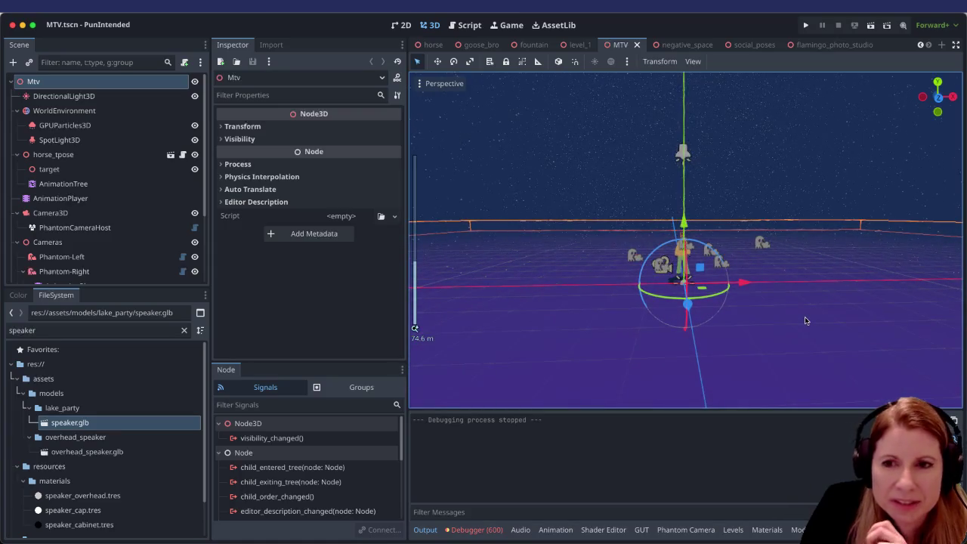
mouse_move(864, 274)
left_mouse_down()
mouse_move(850, 283)
mouse_move(851, 299)
left_mouse_up()
scroll(860, 306, "up", 1)
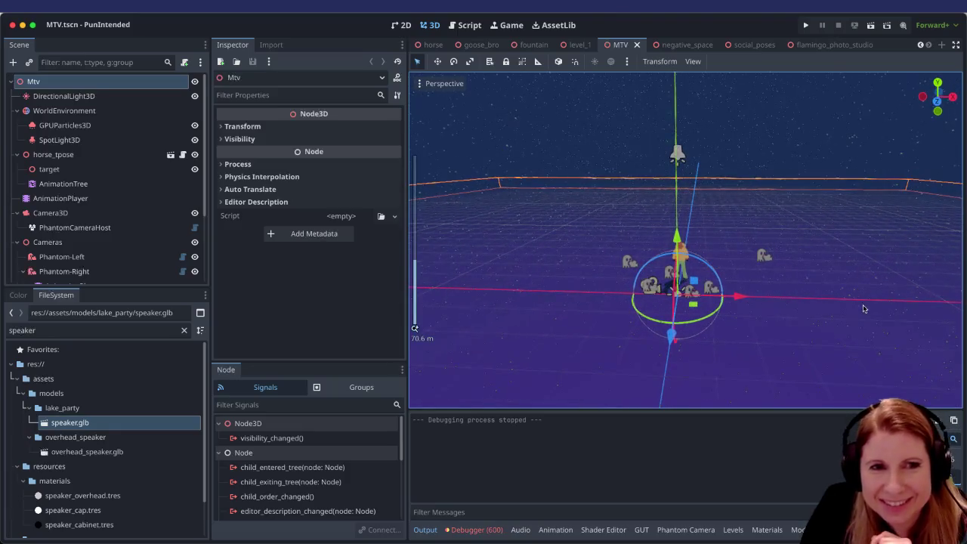
scroll(880, 317, "down", 2)
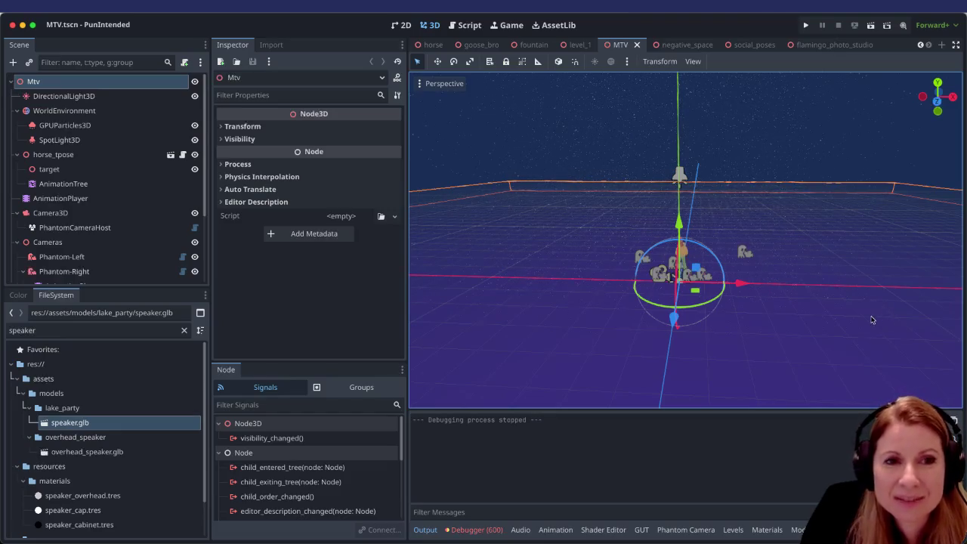
scroll(831, 282, "down", 1)
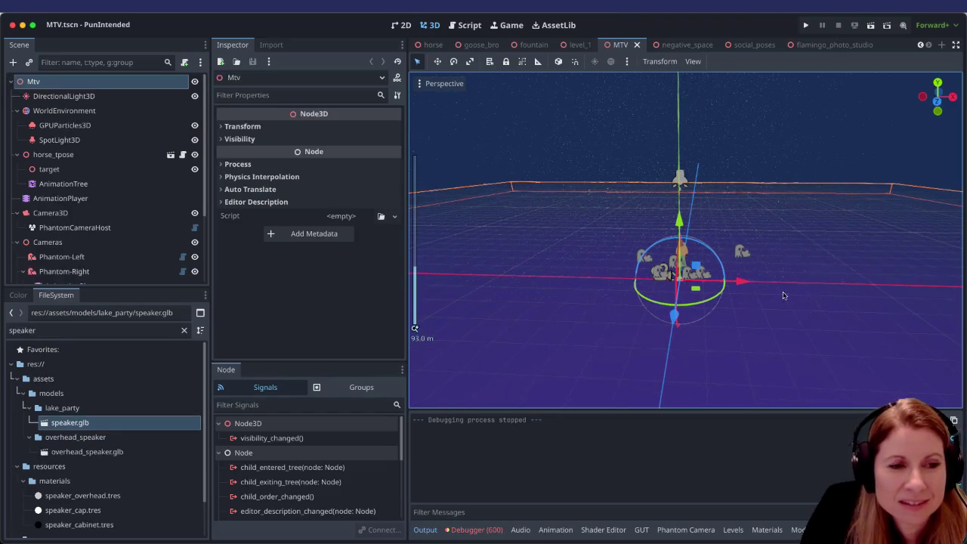
mouse_move(407, 335)
left_mouse_down()
mouse_move(353, 335)
mouse_move(368, 335)
left_mouse_up()
scroll(683, 296, "left", 5)
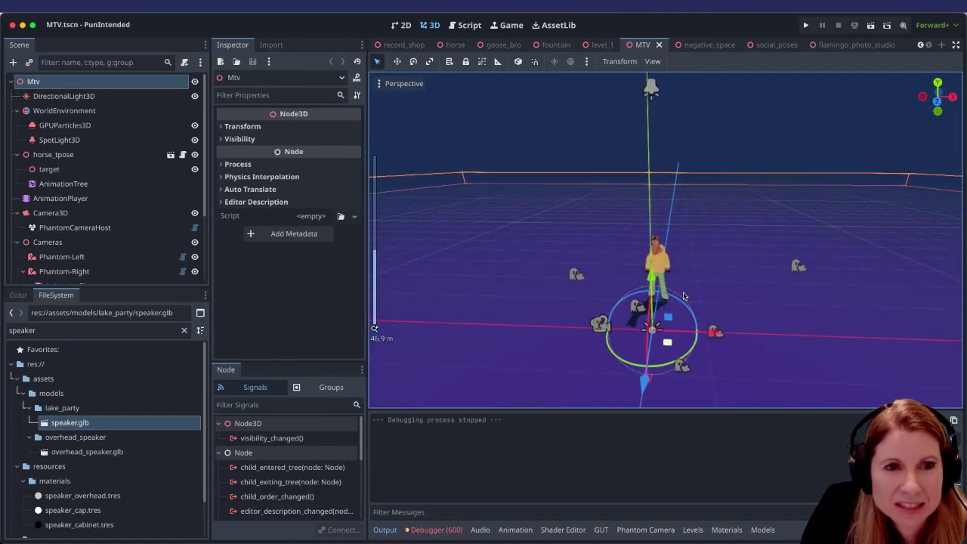
scroll(725, 272, "up", 3)
scroll(737, 262, "left", 2)
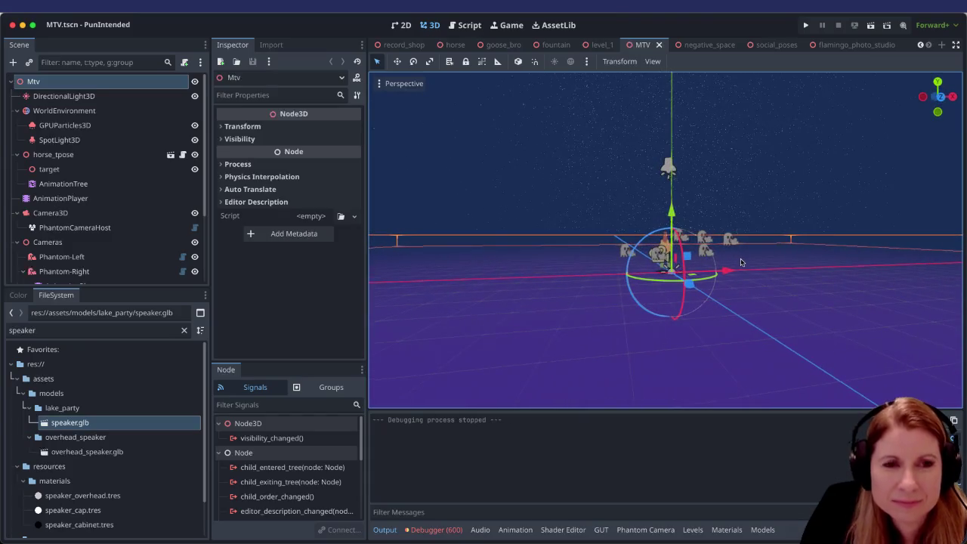
scroll(745, 265, "up", 3)
scroll(745, 269, "left", 3)
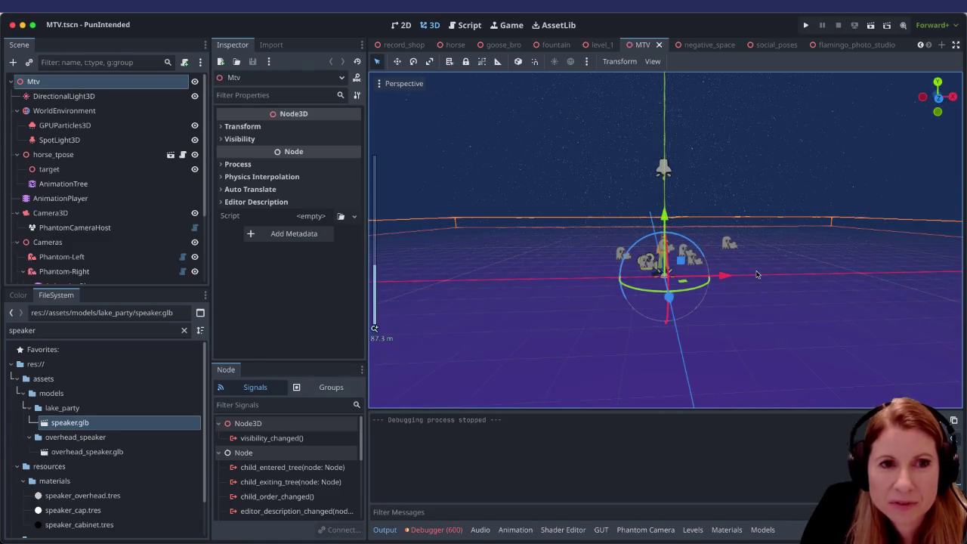
scroll(764, 291, "up", 10)
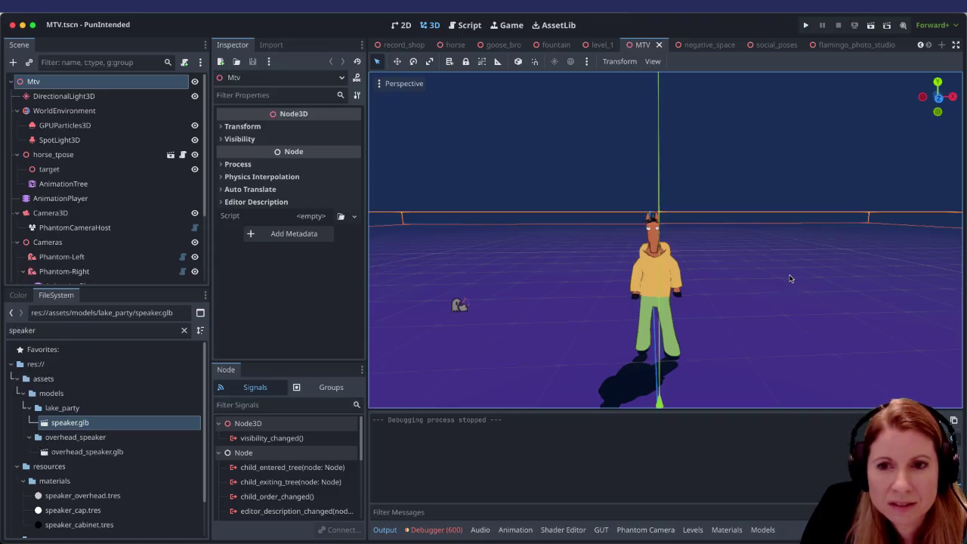
scroll(809, 293, "down", 9)
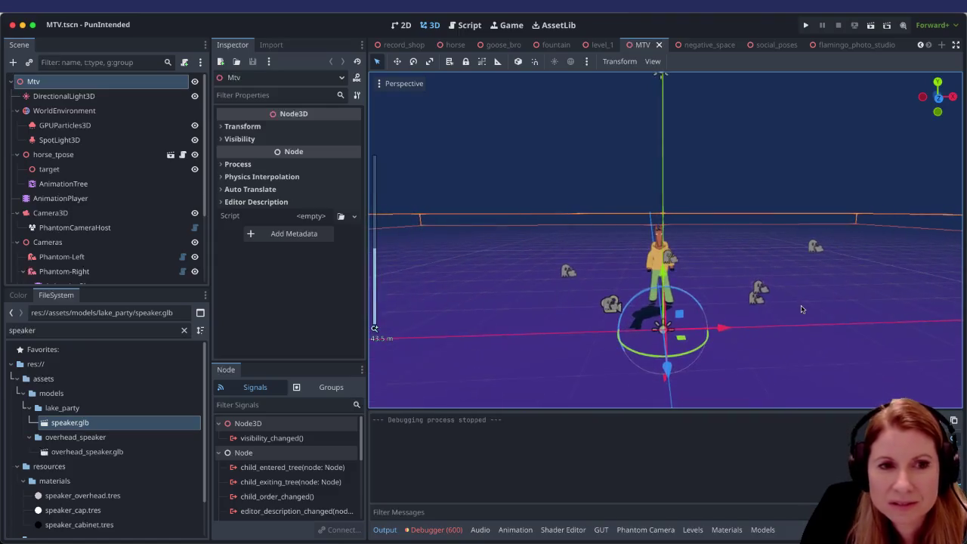
scroll(803, 304, "up", 5)
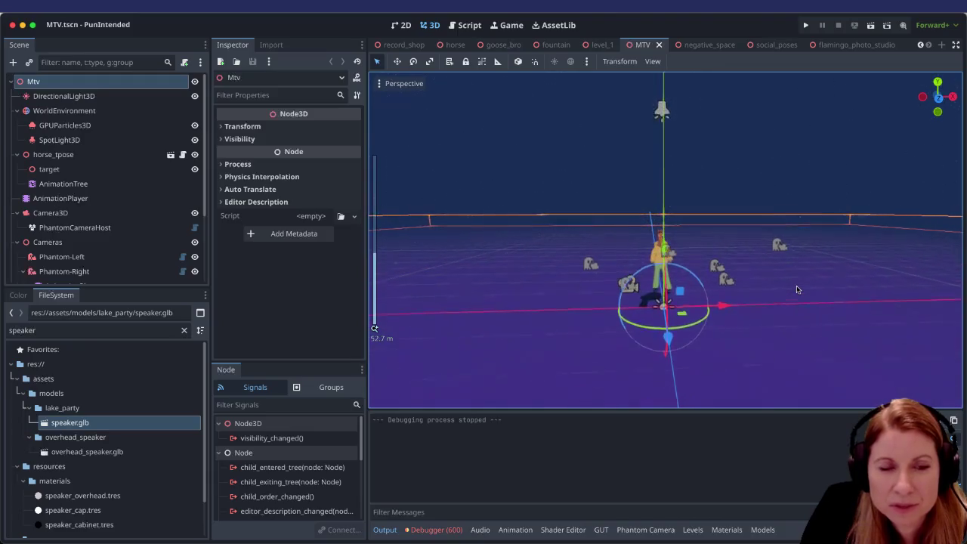
scroll(793, 283, "up", 5)
scroll(790, 278, "down", 8)
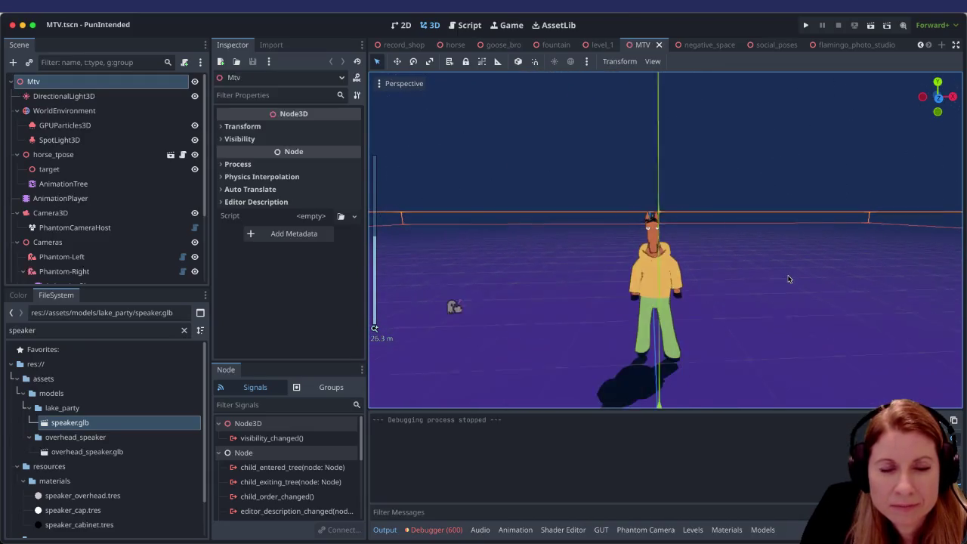
mouse_move(786, 278)
left_mouse_down()
mouse_move(799, 270)
mouse_move(821, 296)
mouse_move(906, 272)
mouse_move(859, 262)
mouse_move(847, 280)
mouse_move(788, 290)
left_mouse_up()
scroll(783, 293, "up", 3)
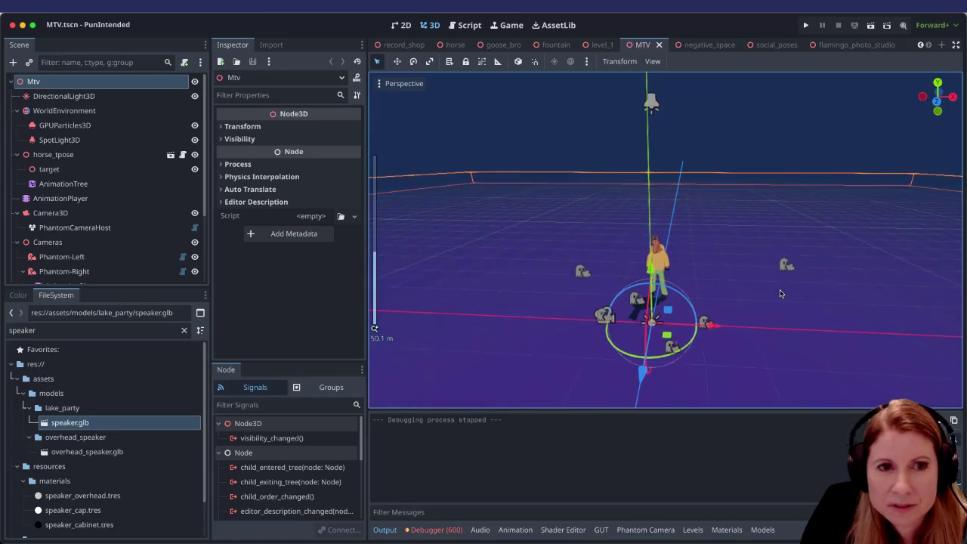
scroll(781, 294, "up", 3)
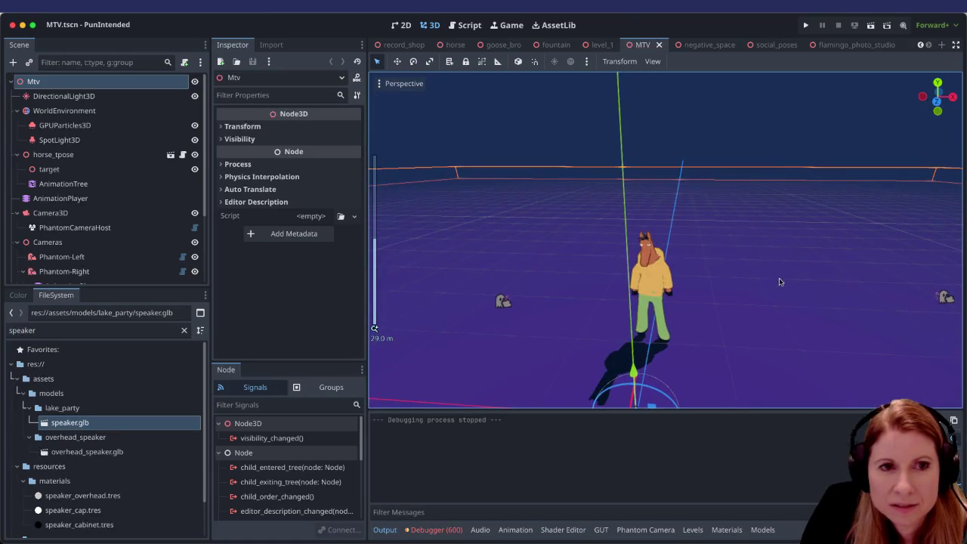
scroll(780, 282, "down", 3)
scroll(777, 281, "up", 8)
scroll(774, 281, "down", 10)
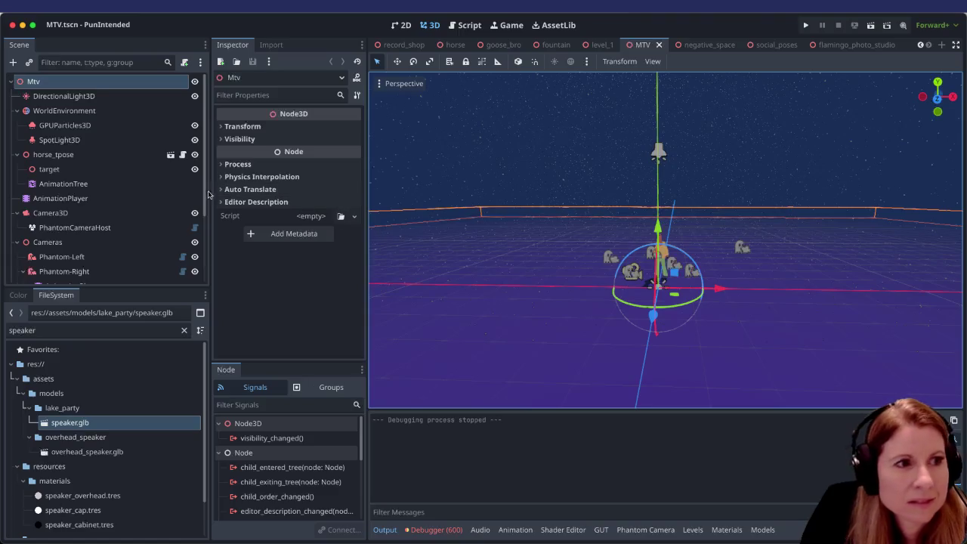
left_click(108, 127)
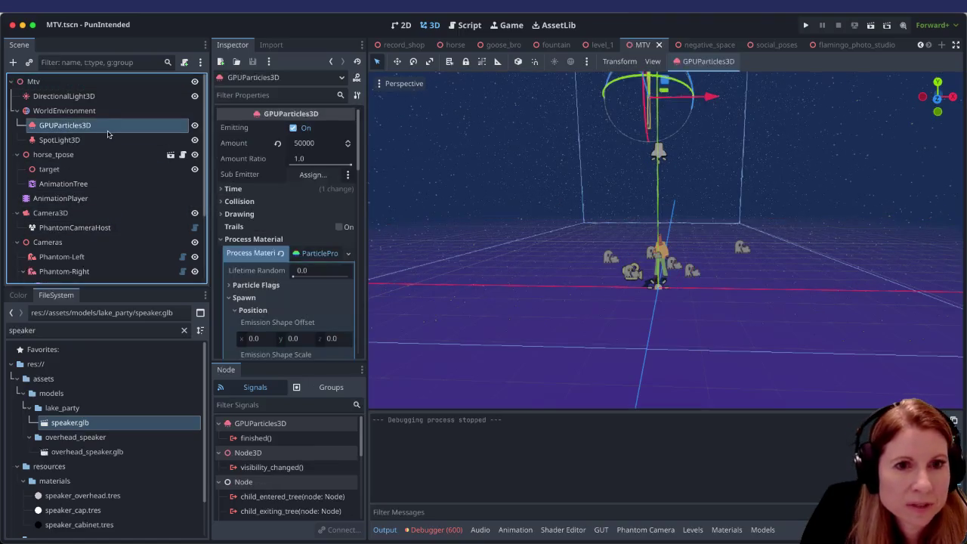
Step: Frame the GPUParticles3D emitter to inspect its bounding box, then select the CSGBox3D floor
key("f")
scroll(732, 271, "up", 2)
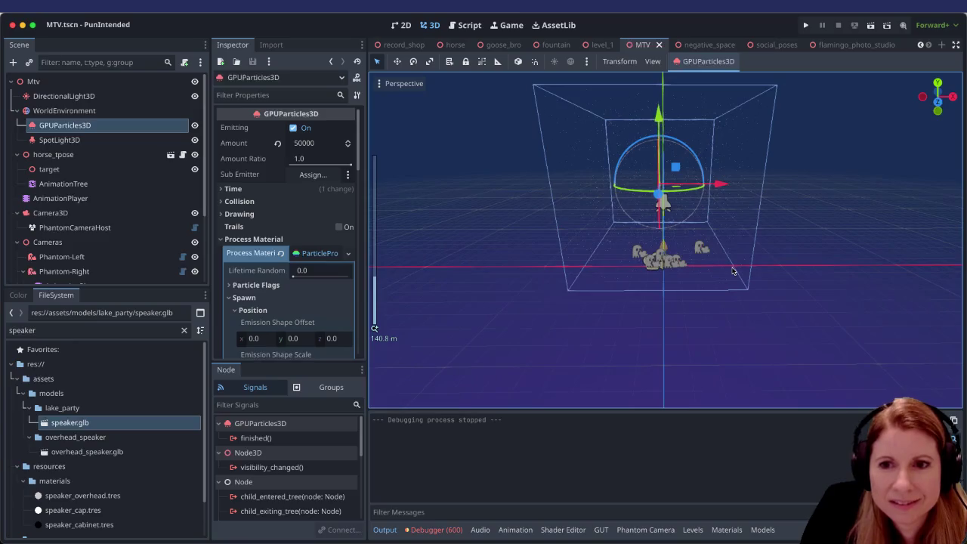
scroll(736, 273, "up", 4)
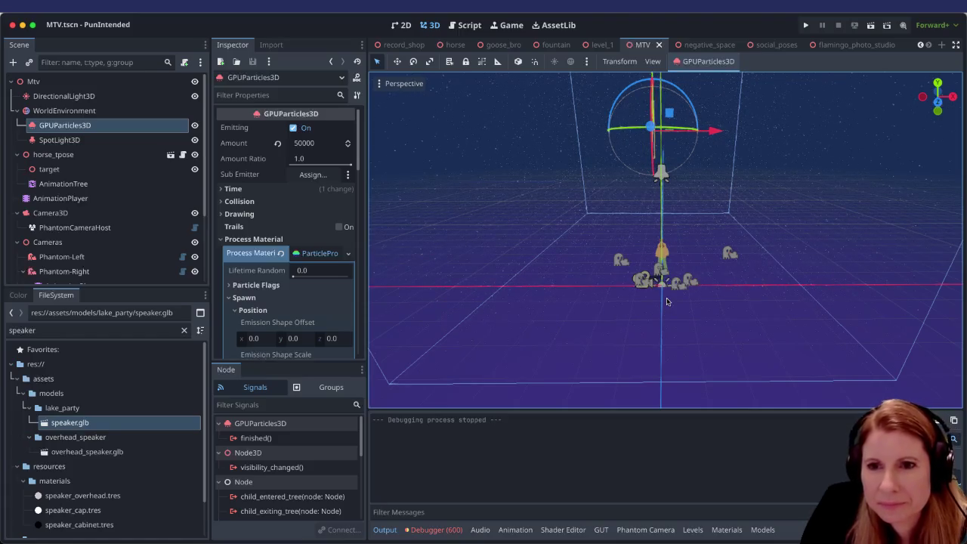
scroll(706, 308, "up", 4)
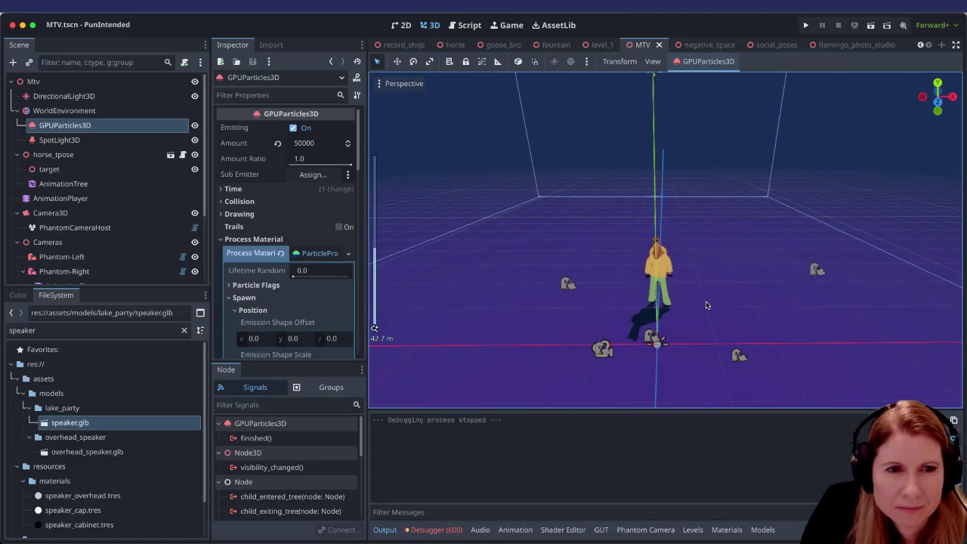
scroll(706, 300, "down", 4)
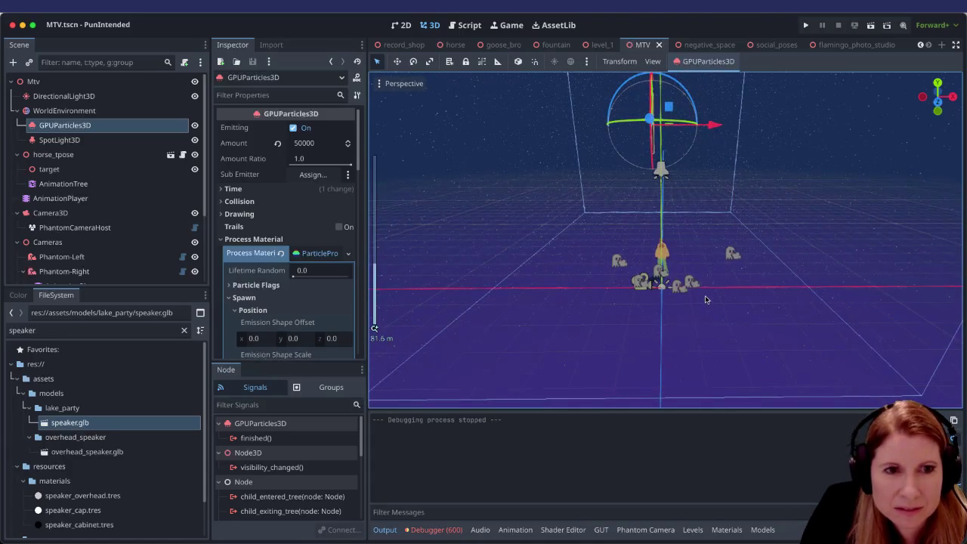
mouse_move(705, 300)
left_mouse_down()
mouse_move(717, 259)
mouse_move(701, 263)
mouse_move(765, 274)
mouse_move(762, 285)
left_mouse_up()
scroll(760, 283, "down", 1)
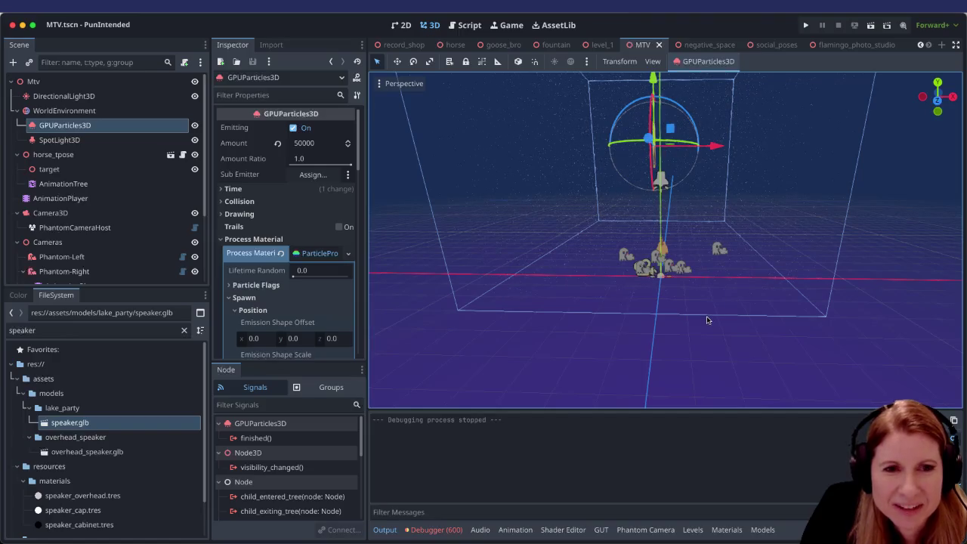
scroll(712, 307, "down", 2)
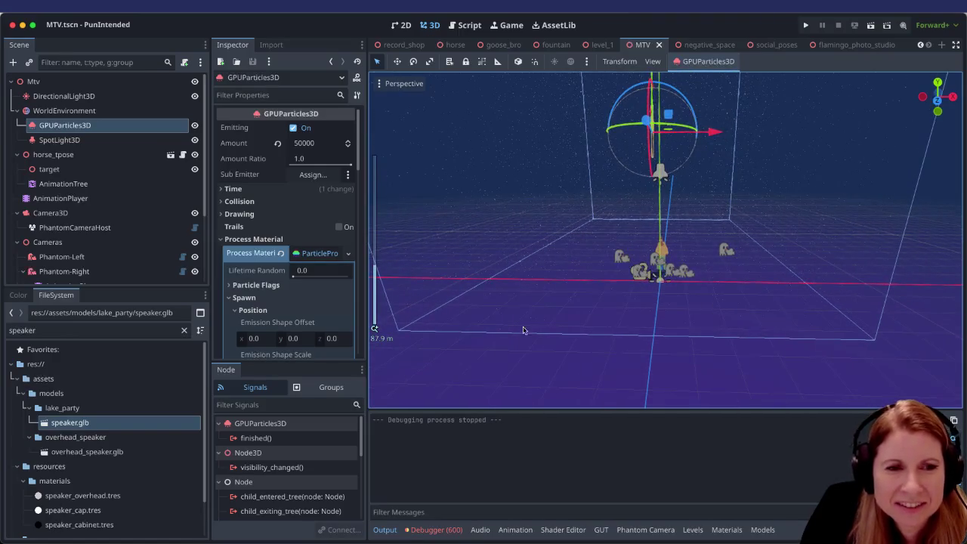
left_click(493, 333)
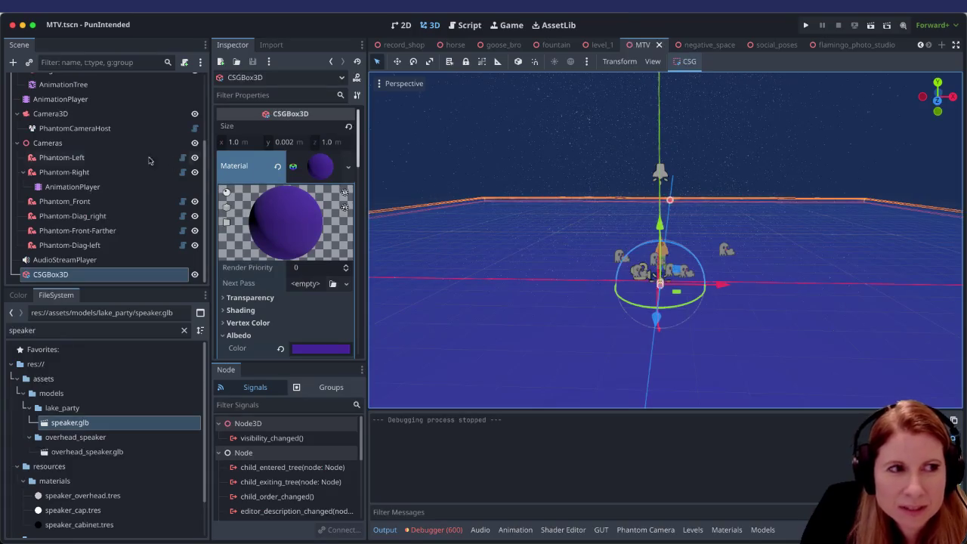
Step: Select WorldEnvironment briefly, then return to the GPUParticles3D emitter and review its settings
scroll(125, 151, "up", 3)
left_click(115, 111)
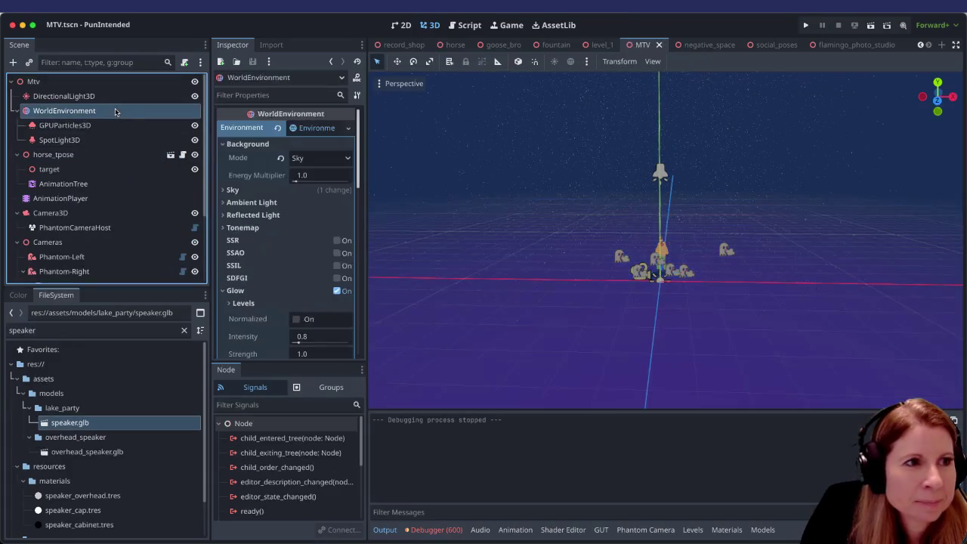
left_click(114, 124)
scroll(727, 237, "down", 3)
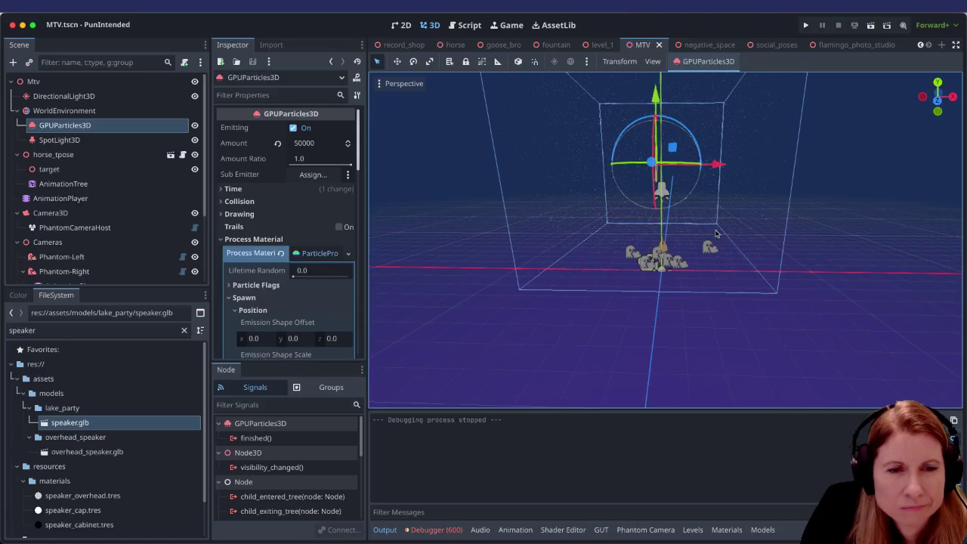
scroll(711, 202, "up", 2)
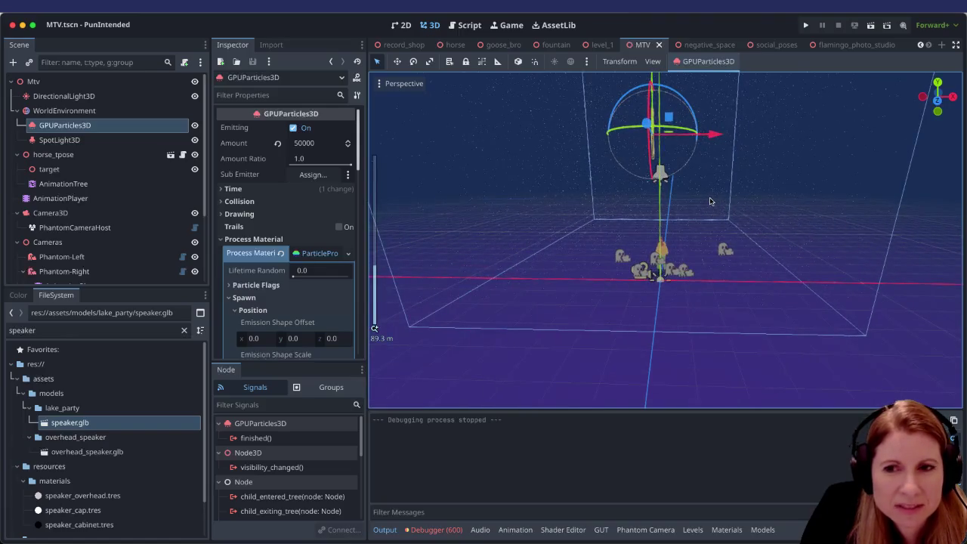
scroll(710, 201, "down", 2)
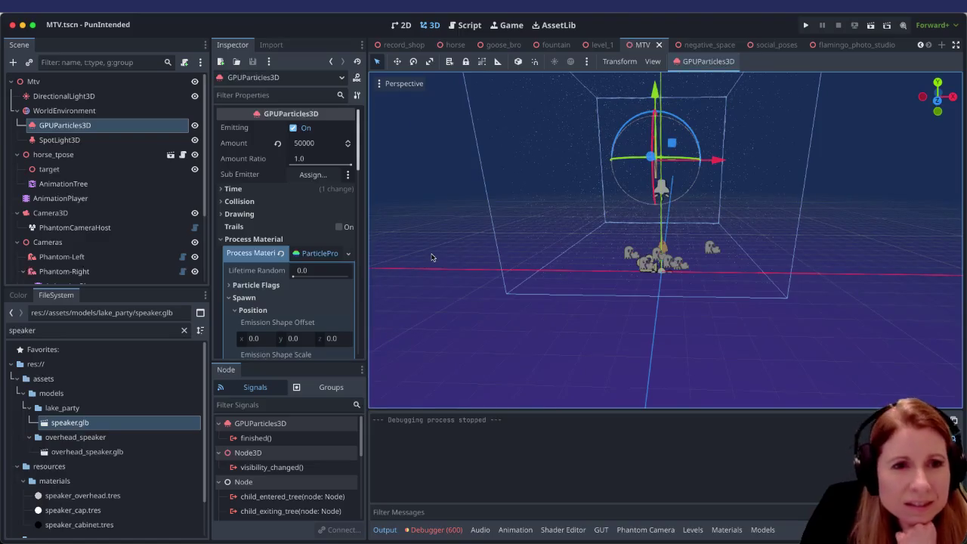
scroll(587, 266, "up", 2)
scroll(586, 261, "down", 2)
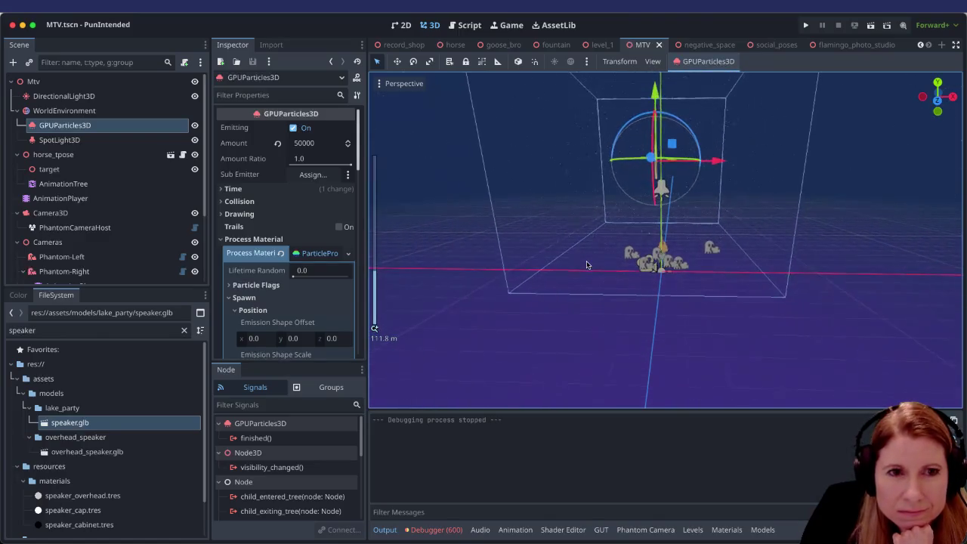
Step: Move the particle emitter down along Y, then undo the move
left_click_drag(656, 90, 656, 132)
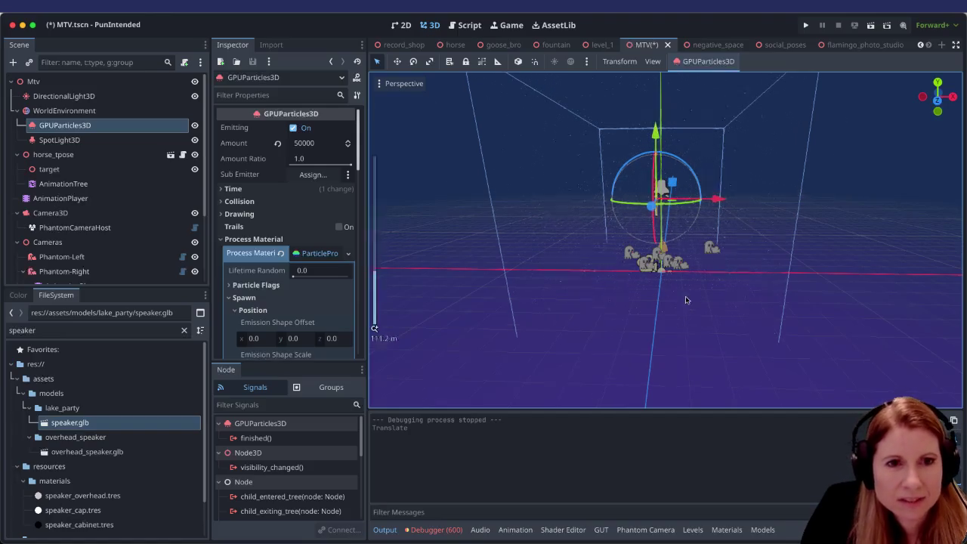
scroll(686, 308, "up", 10)
scroll(686, 308, "down", 5)
key("ctrl+z")
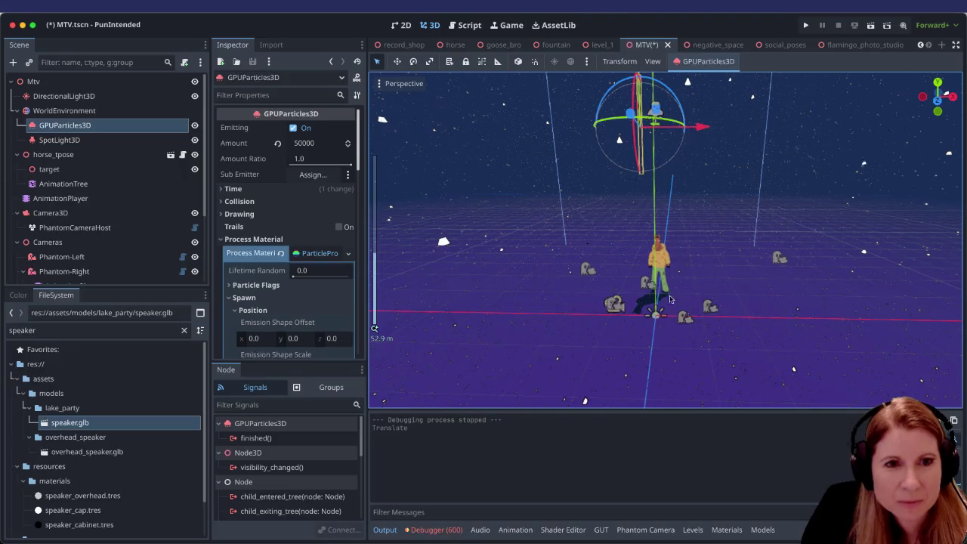
Step: Review the 500 × 20 × 500 box emission extents and widen the Inspector panel
scroll(691, 272, "down", 5)
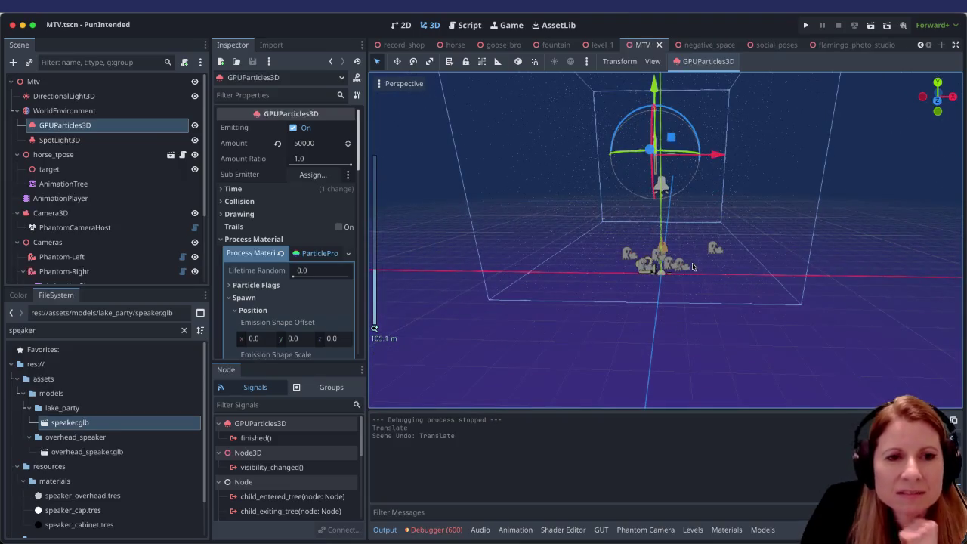
scroll(706, 297, "up", 3)
scroll(695, 299, "up", 4)
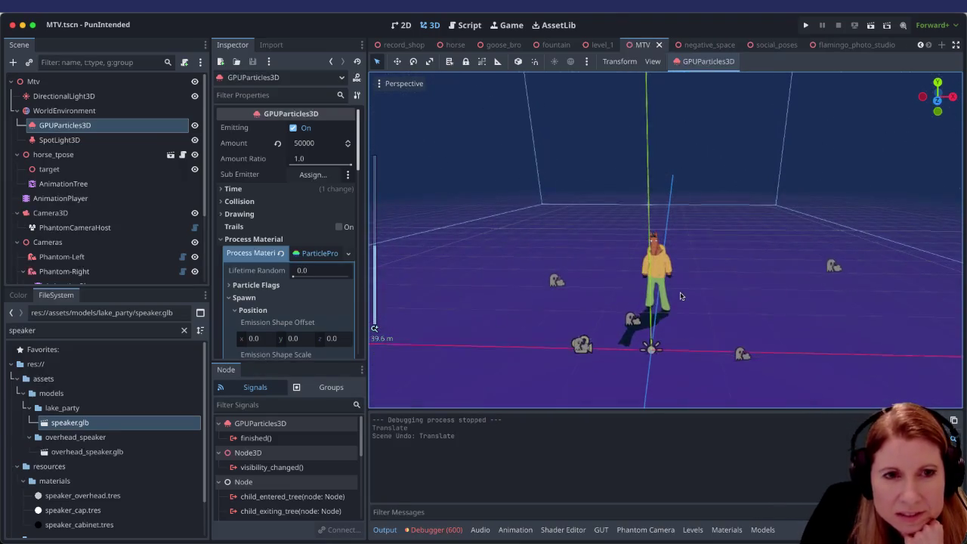
scroll(678, 296, "up", 2)
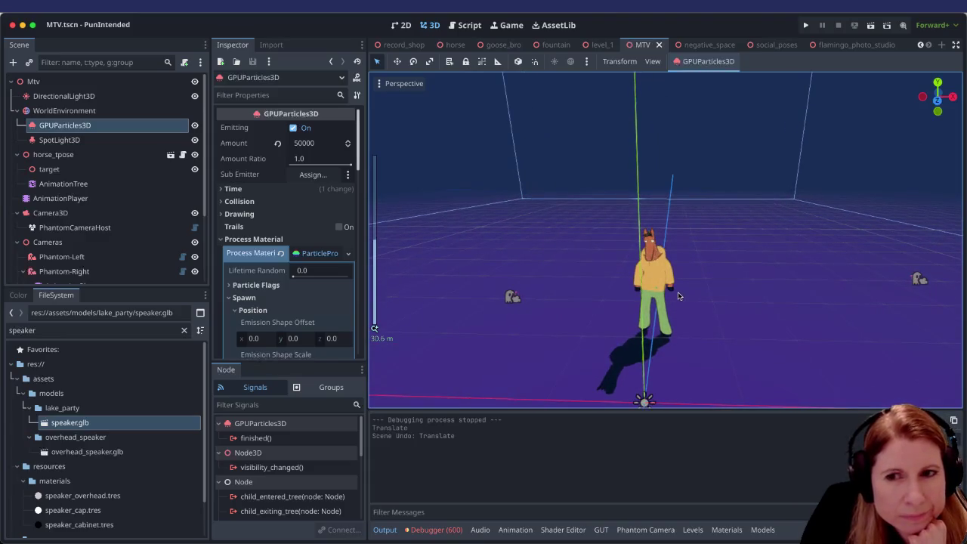
scroll(676, 296, "down", 1)
scroll(672, 300, "up", 5)
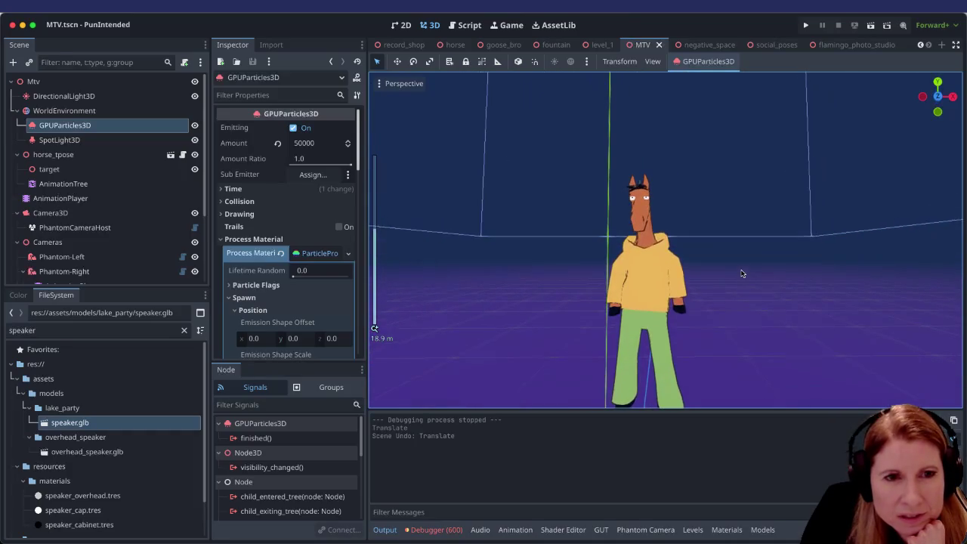
scroll(742, 274, "right", 5)
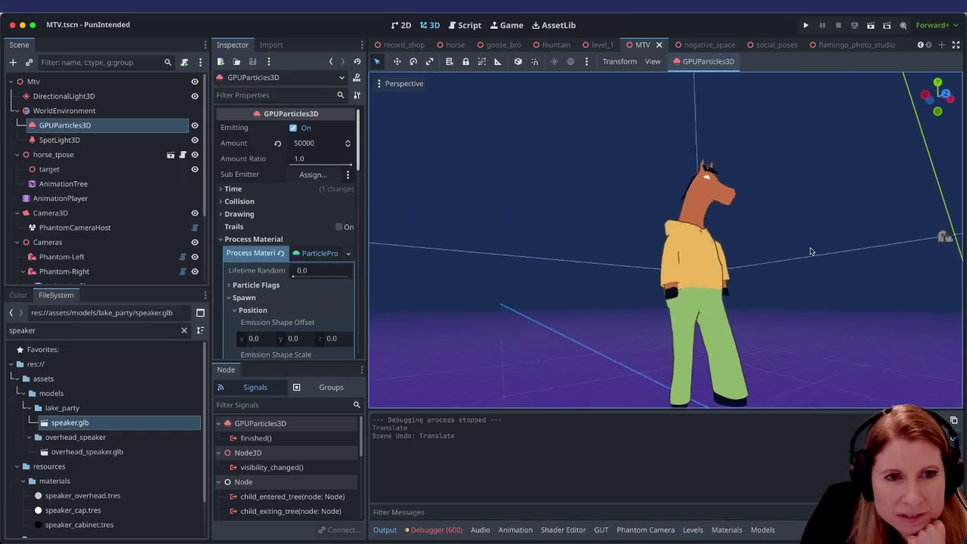
scroll(778, 281, "right", 4)
scroll(756, 272, "down", 2)
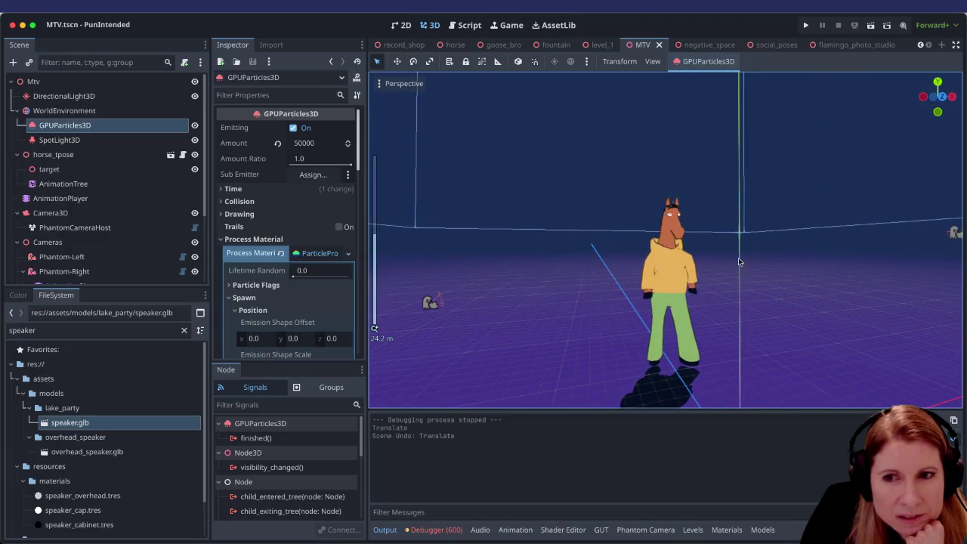
scroll(739, 261, "down", 5)
scroll(730, 261, "up", 3)
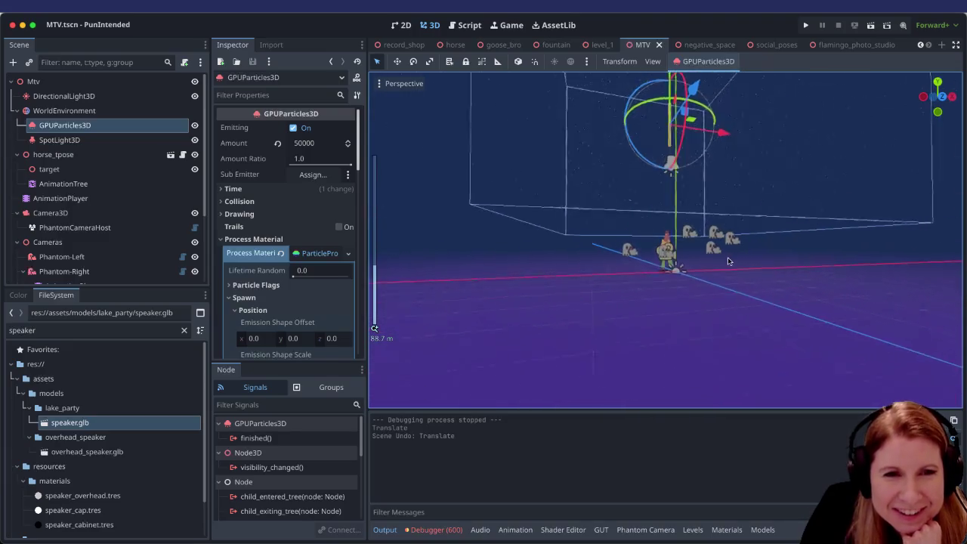
scroll(728, 261, "up", 5)
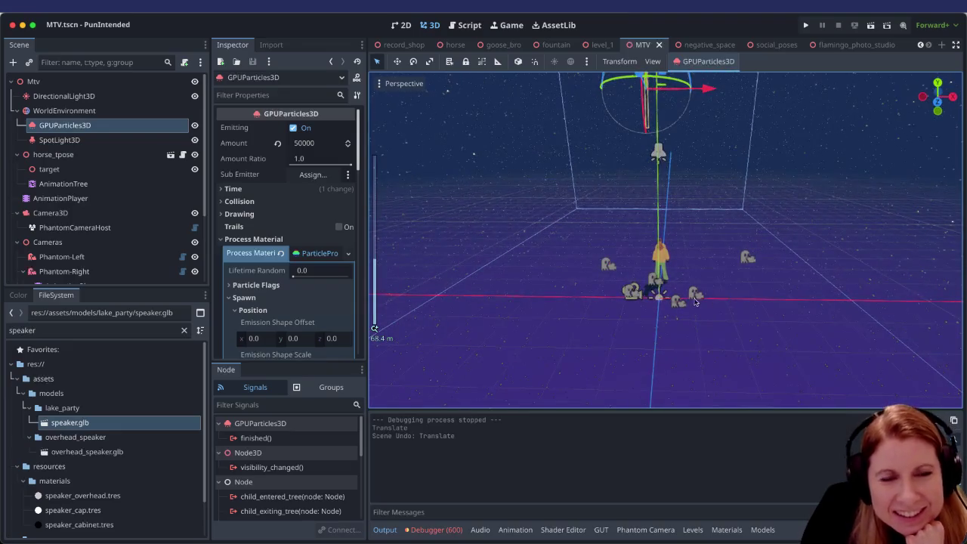
scroll(696, 302, "up", 1)
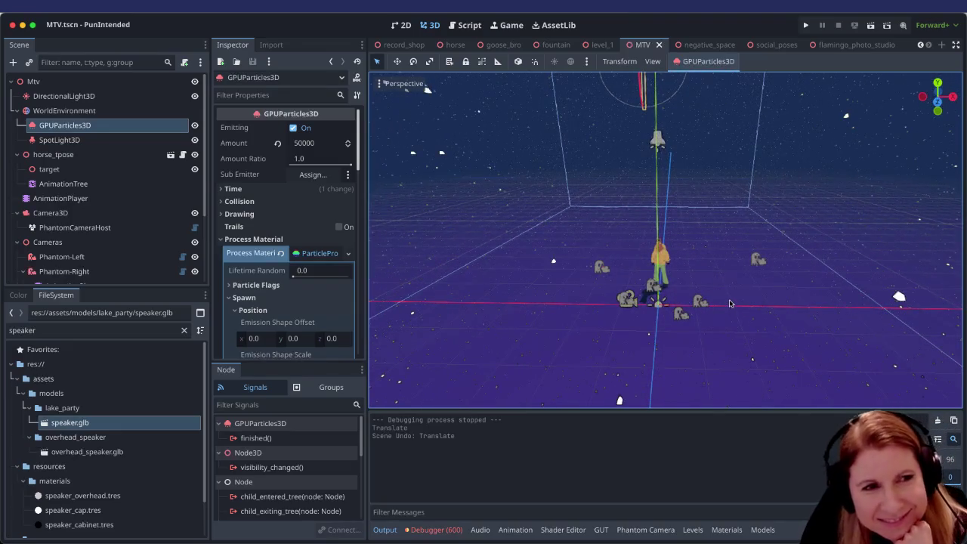
scroll(725, 307, "up", 2)
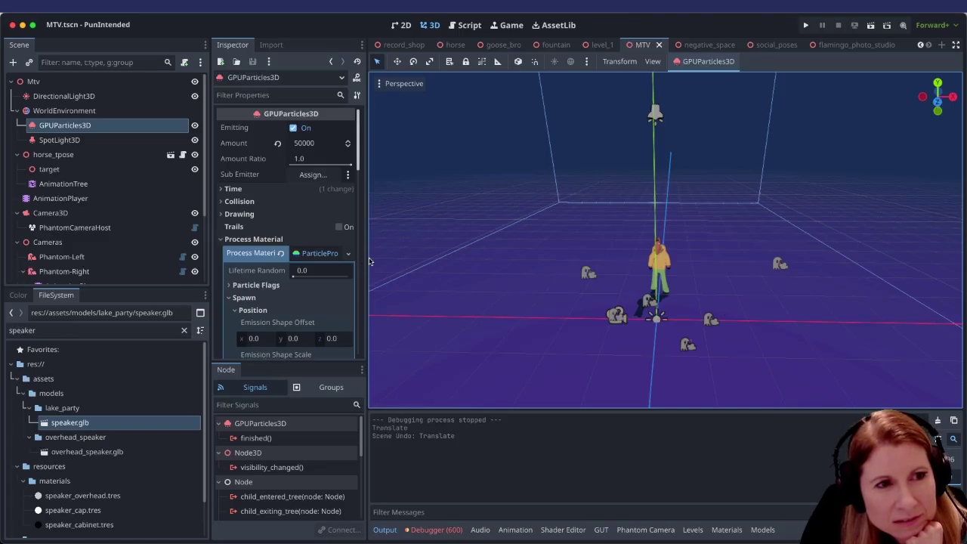
left_click_drag(369, 261, 459, 259)
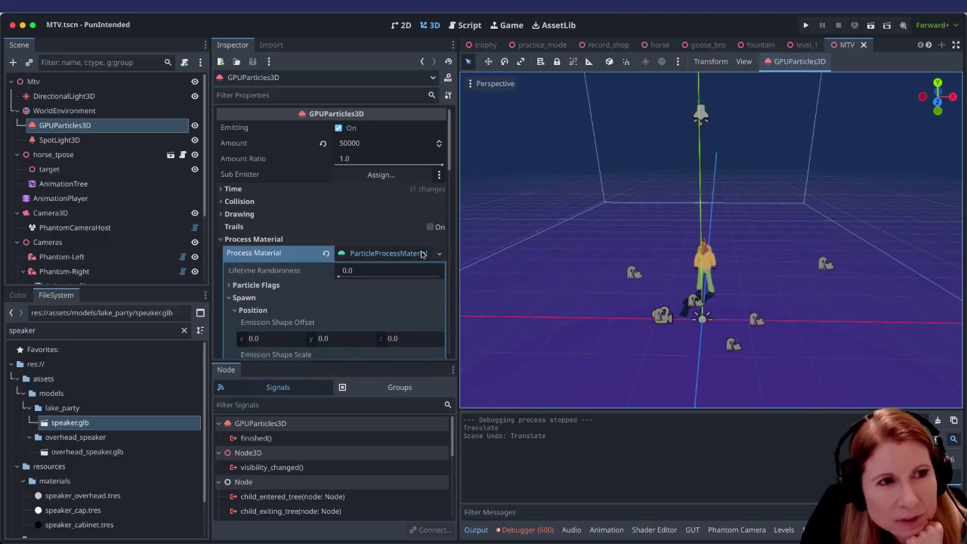
Step: Collapse the Process Material section in the Inspector
scroll(384, 242, "down", 5)
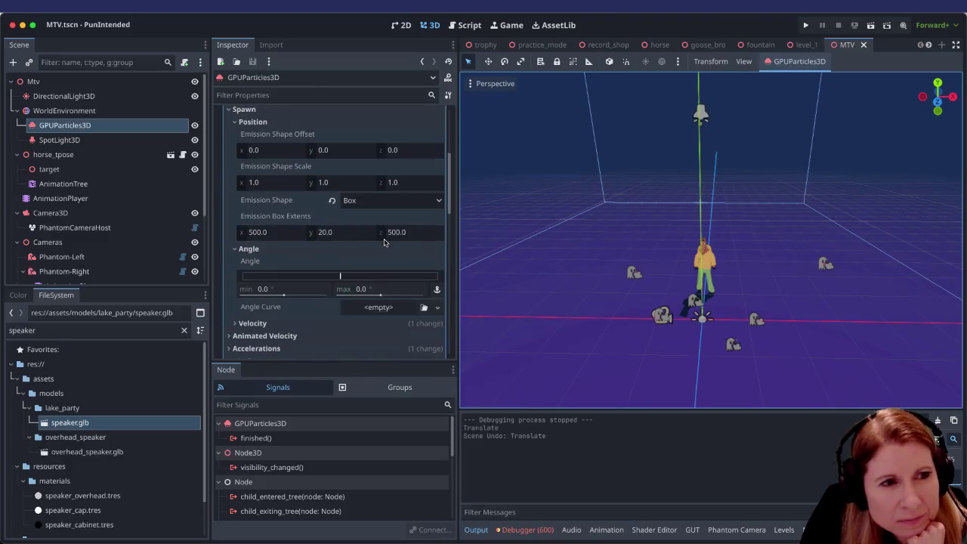
scroll(384, 242, "up", 5)
left_click(220, 239)
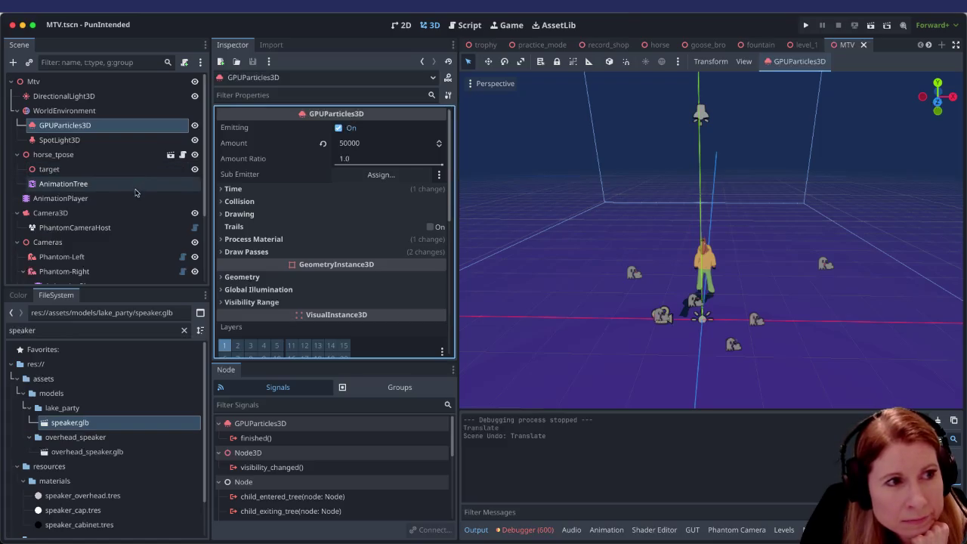
scroll(132, 198, "down", 1)
Step: Select Camera3D and expand its Visibility section
left_click(125, 205)
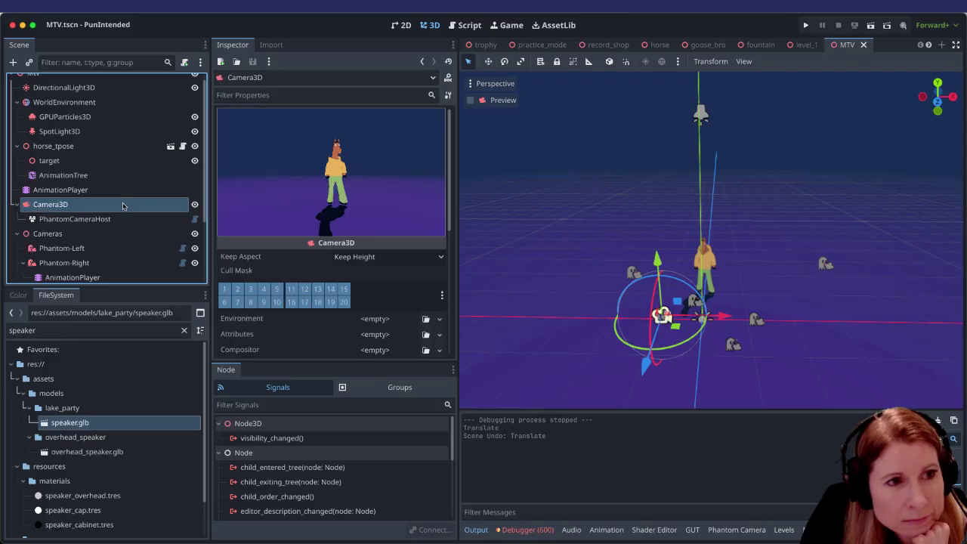
scroll(332, 234, "down", 5)
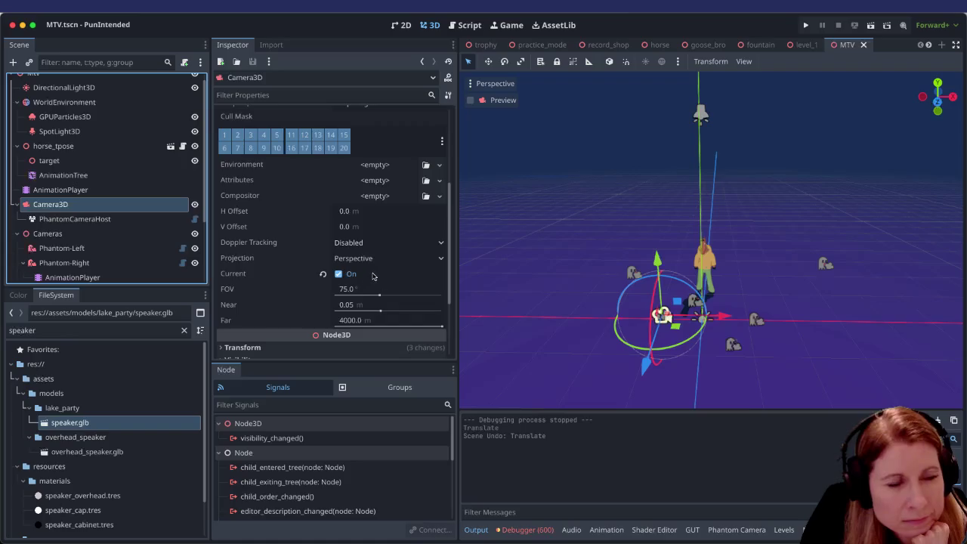
scroll(370, 278, "down", 2)
scroll(372, 277, "down", 2)
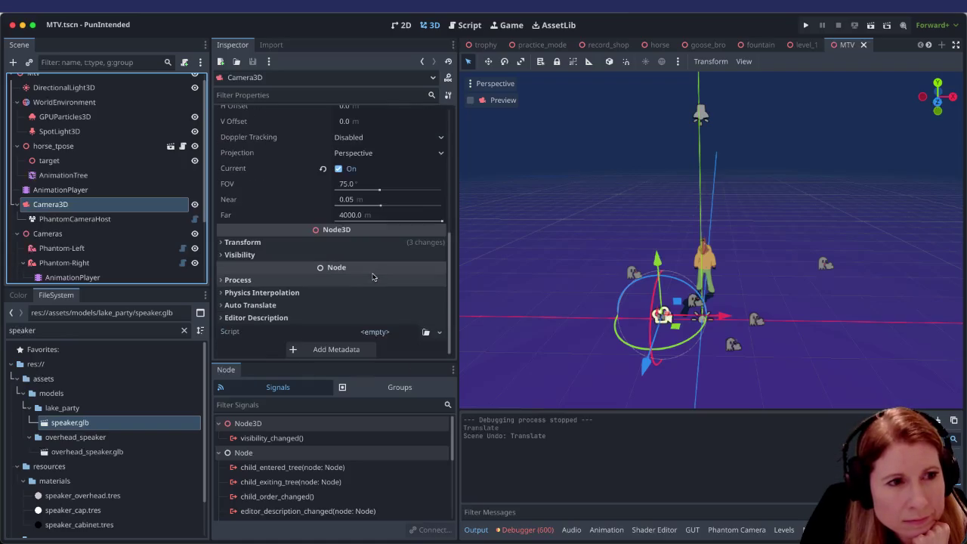
left_click(221, 257)
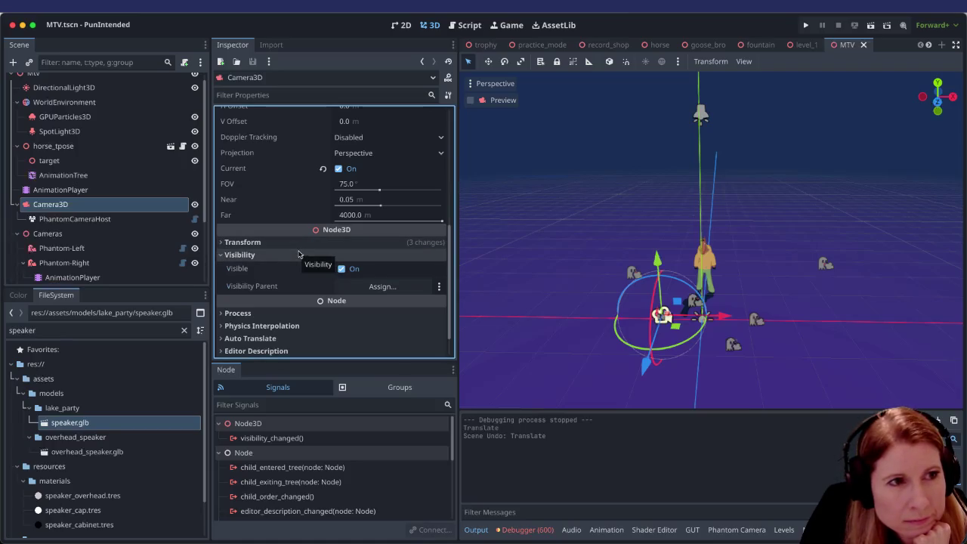
Step: Peek at the camera Transform, orbit closer around the horse, and raise Near to 0.402 m
scroll(299, 253, "up", 8)
scroll(295, 253, "down", 9)
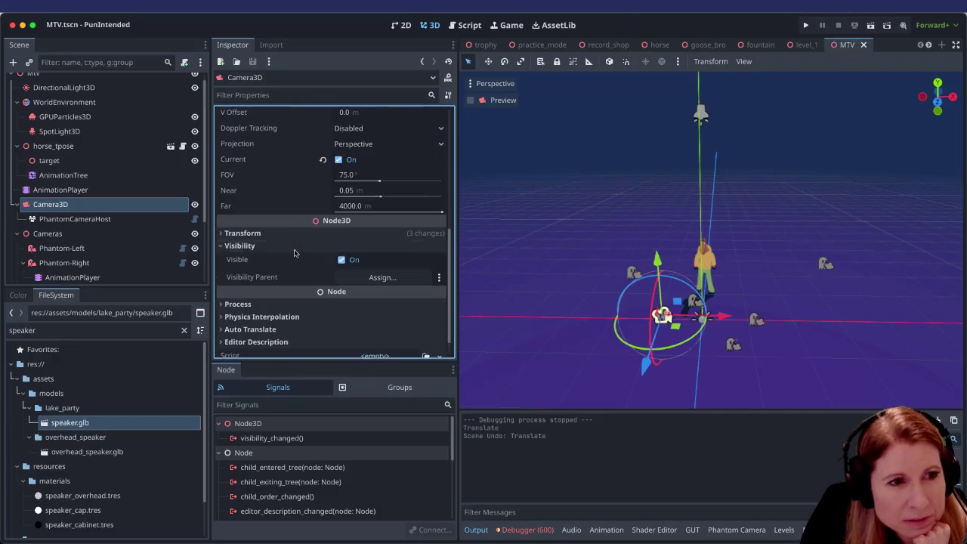
scroll(295, 253, "down", 1)
left_click(221, 210)
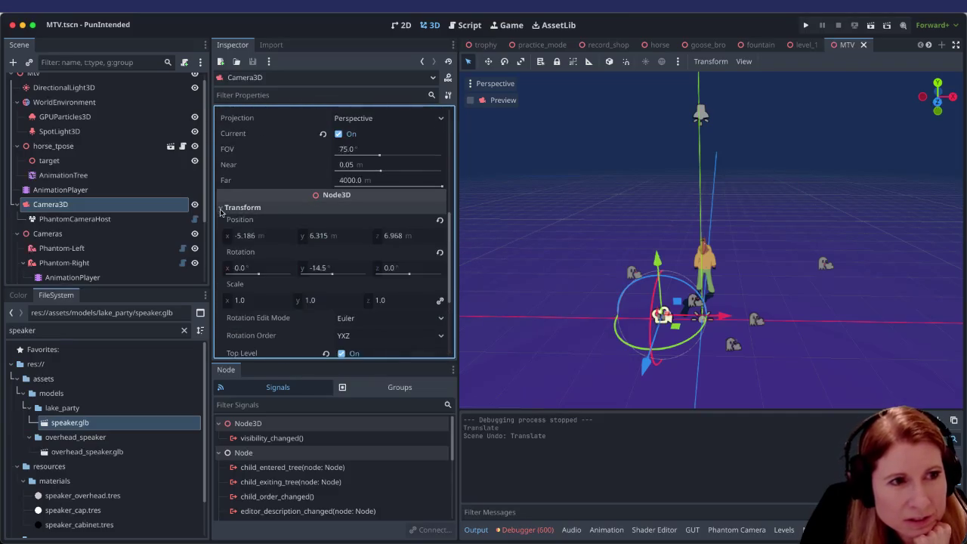
left_click(221, 208)
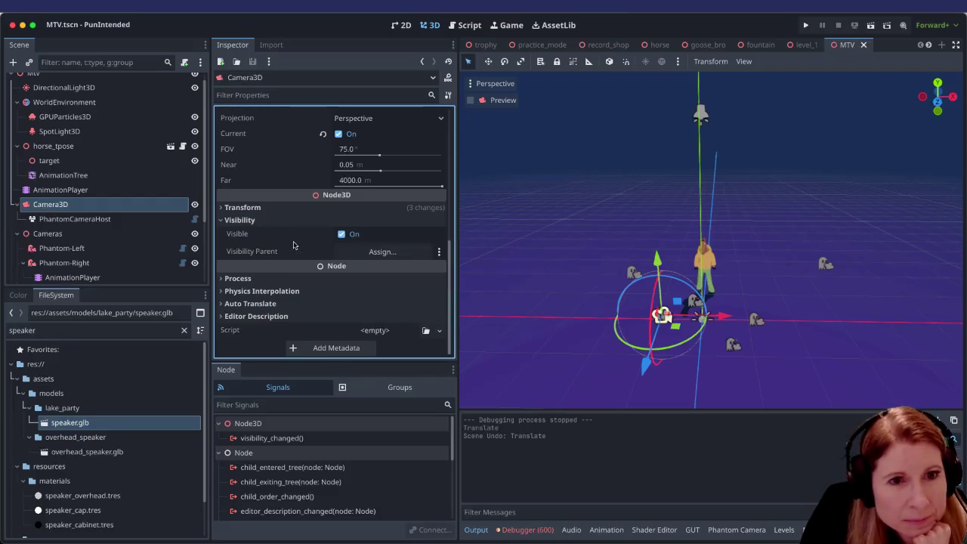
scroll(288, 243, "up", 1)
scroll(709, 312, "down", 3)
scroll(710, 311, "up", 5)
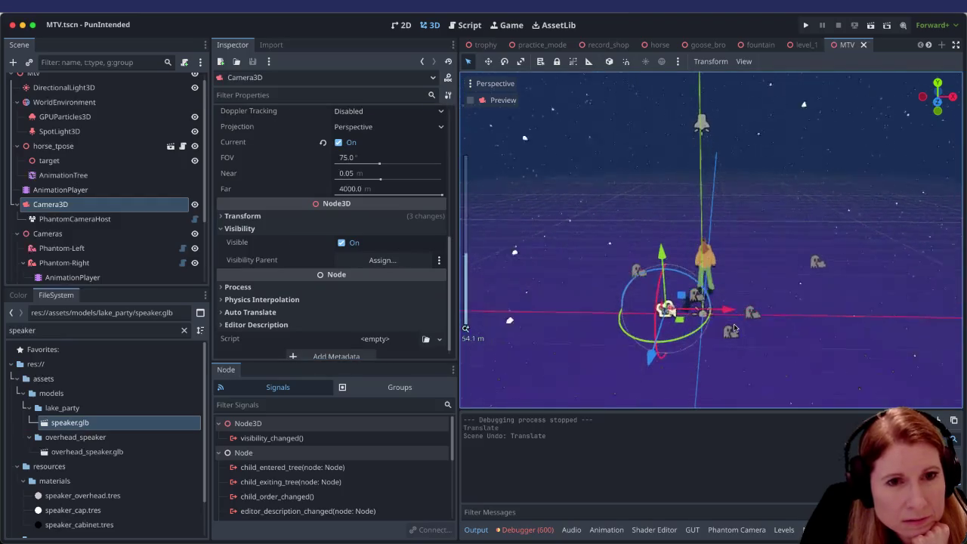
left_click_drag(734, 328, 673, 288)
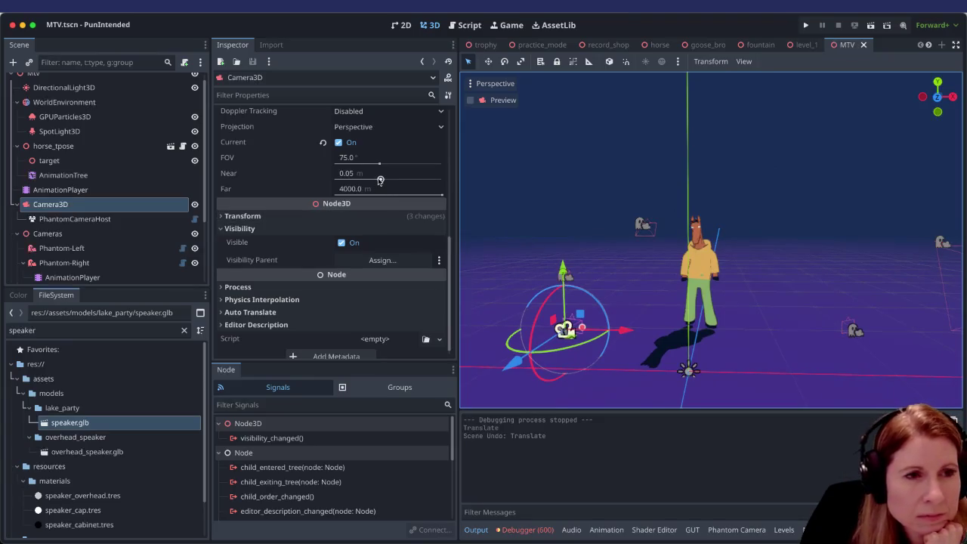
mouse_move(380, 180)
left_mouse_down()
mouse_move(440, 180)
mouse_move(335, 180)
mouse_move(404, 179)
left_mouse_up()
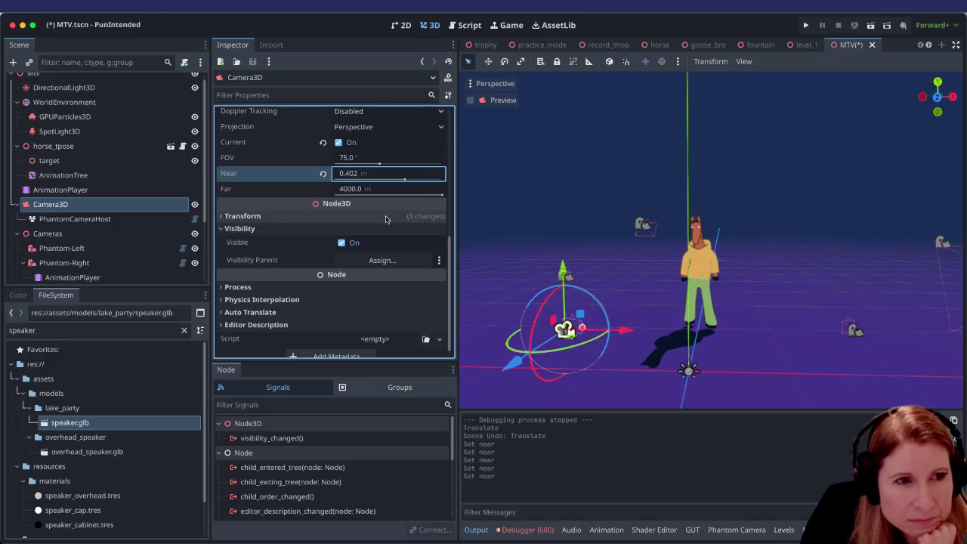
Step: Lower the camera's Far clip distance to 0.09 m
left_click_drag(442, 196, 353, 194)
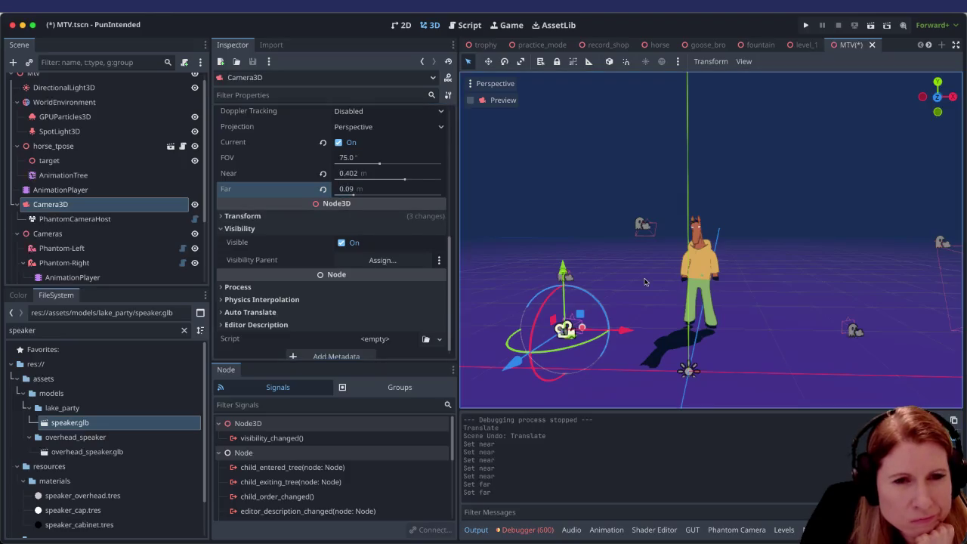
scroll(699, 305, "up", 2)
scroll(699, 305, "down", 8)
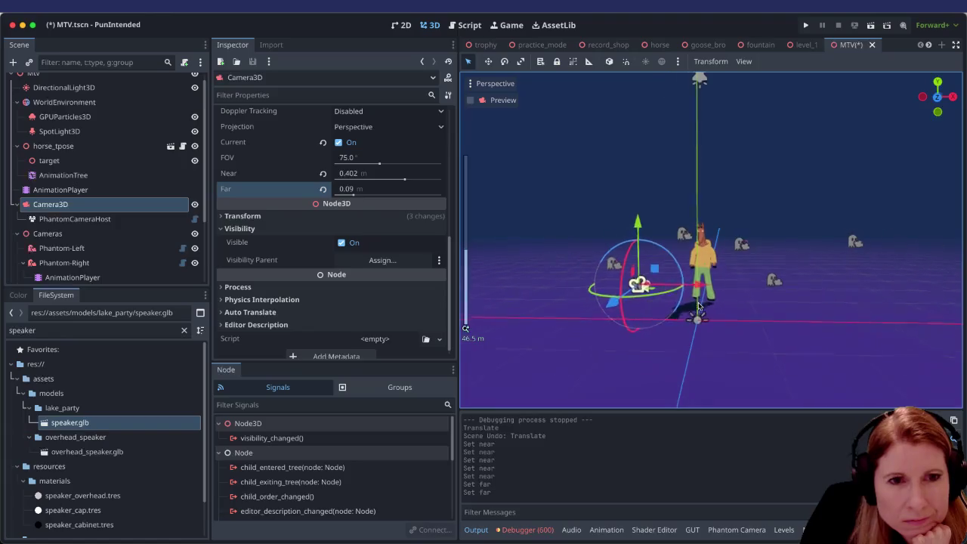
scroll(699, 304, "up", 8)
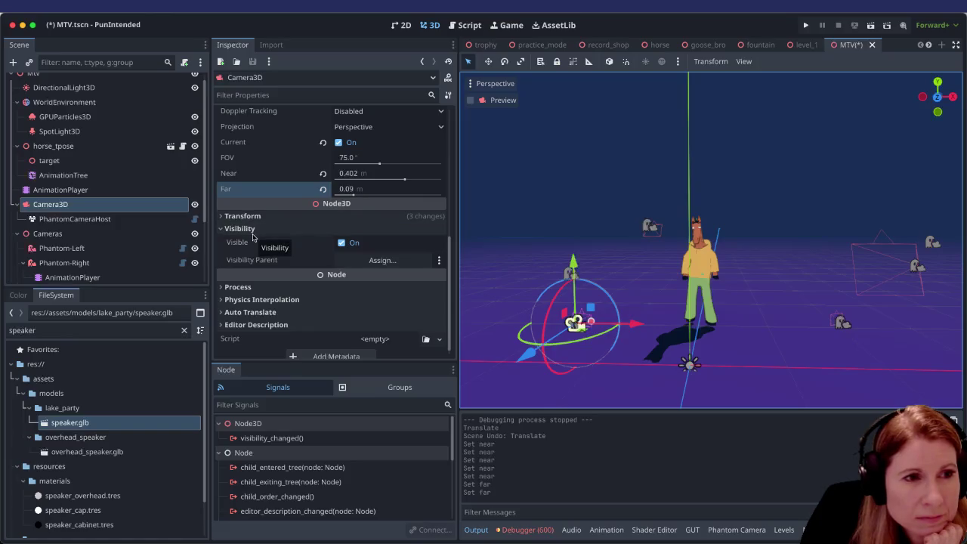
Step: Briefly expand and collapse Physics Interpolation, then save MTV.tscn
left_click(222, 300)
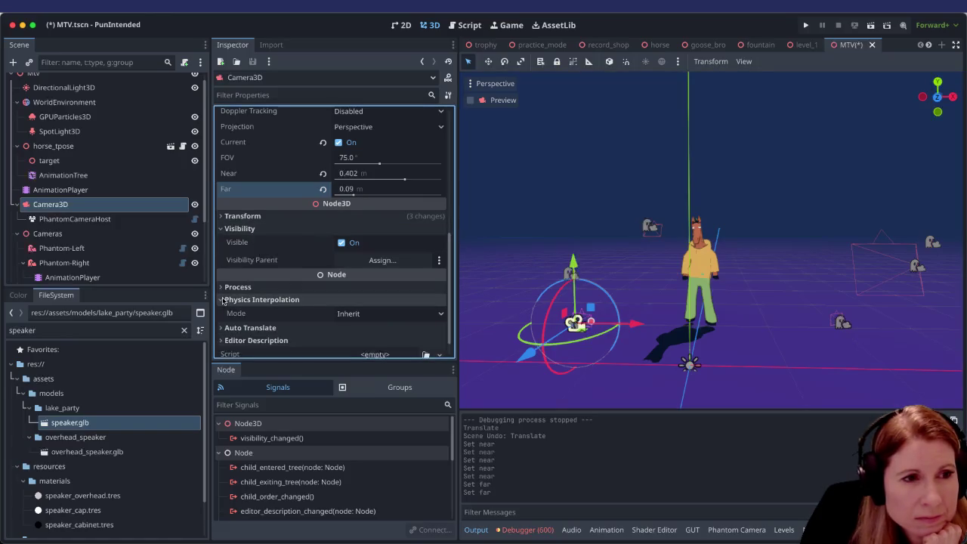
left_click(221, 300)
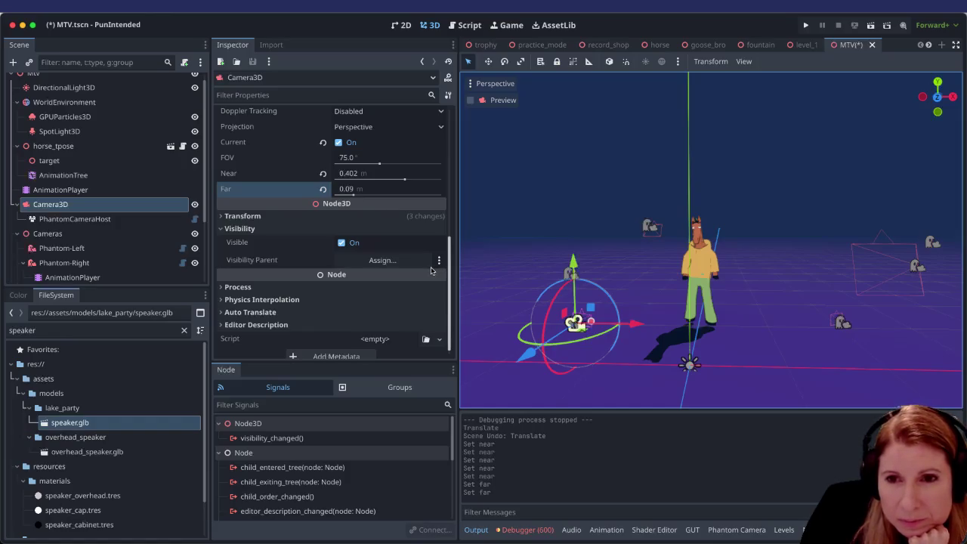
scroll(784, 288, "down", 5)
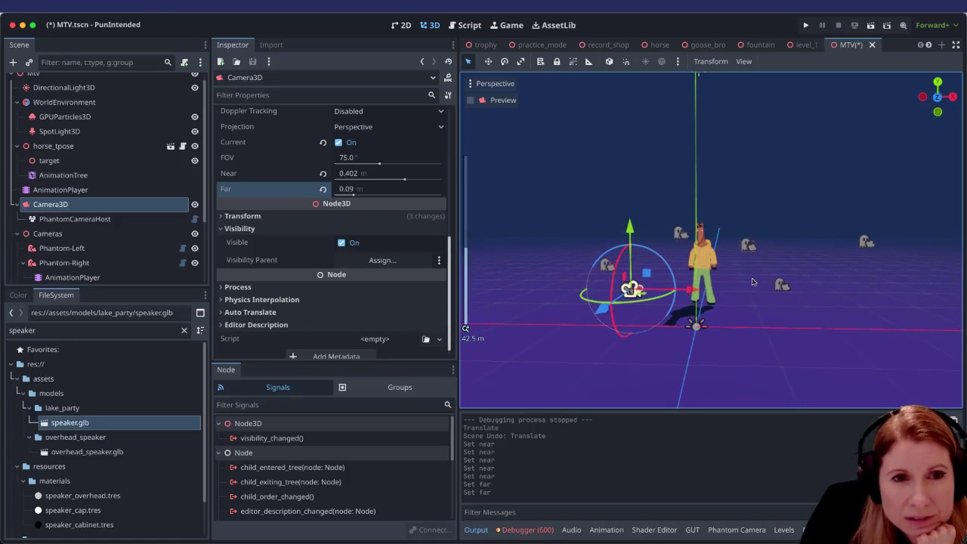
scroll(748, 282, "down", 5)
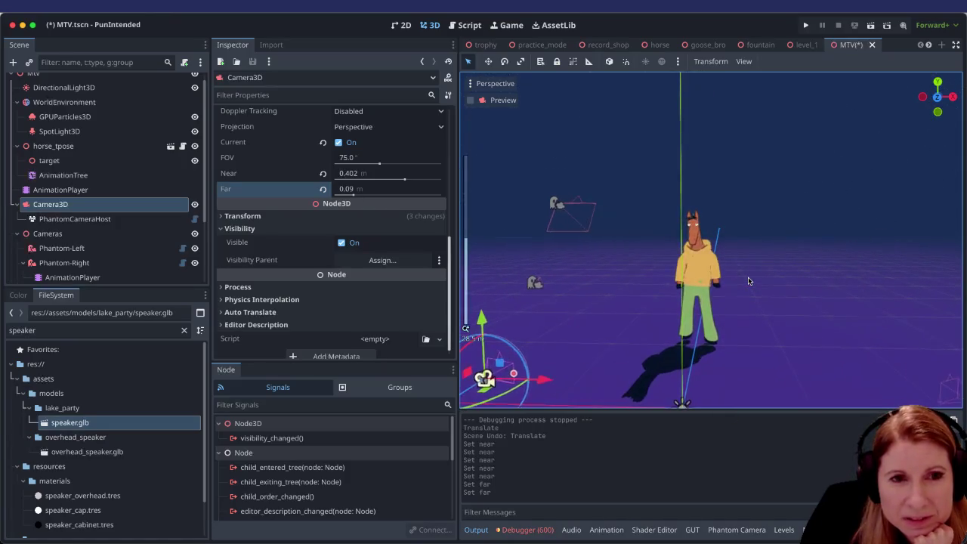
scroll(747, 280, "right", 2)
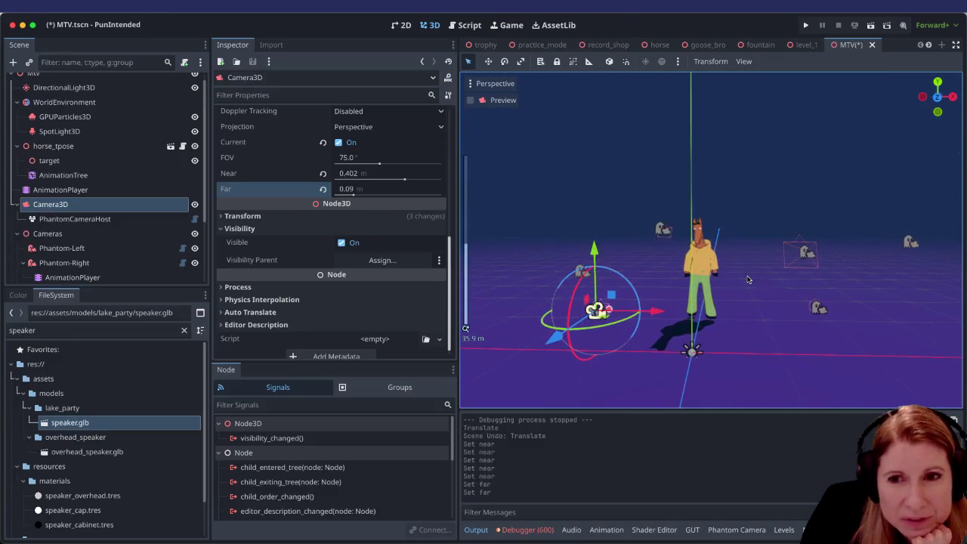
scroll(764, 249, "down", 3)
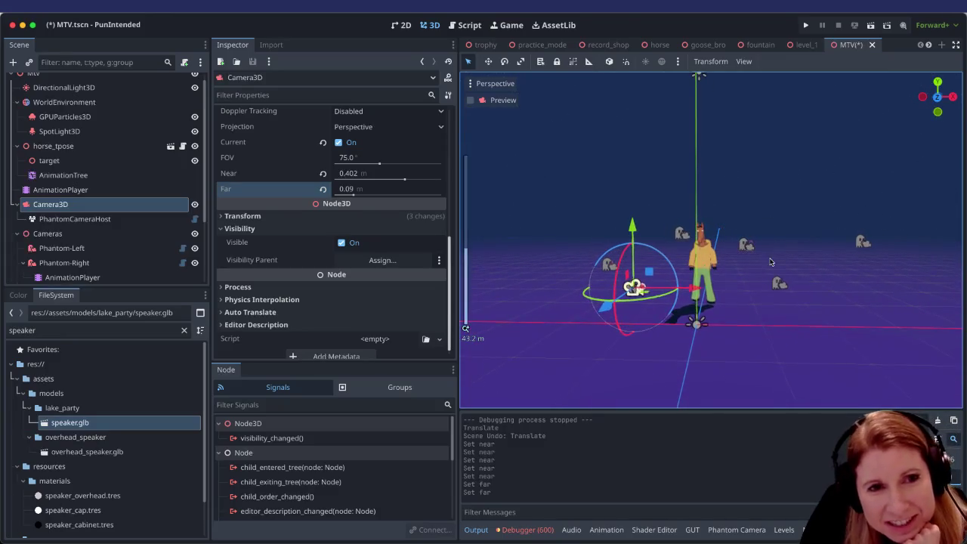
scroll(792, 266, "up", 3)
key("ctrl+s")
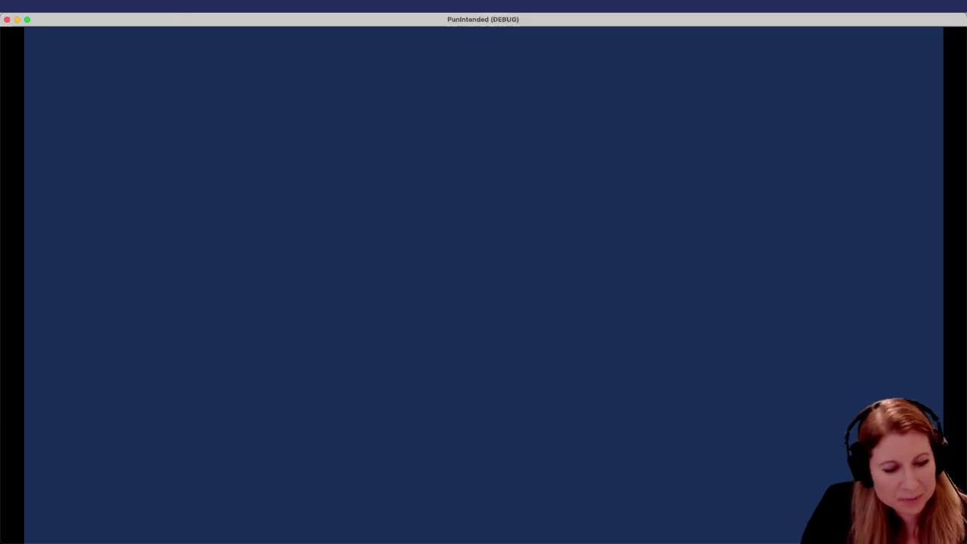
Step: Close the blue-screen test run, revert Far and Near to 4000 m and 0.05 m, and save
key("super+q")
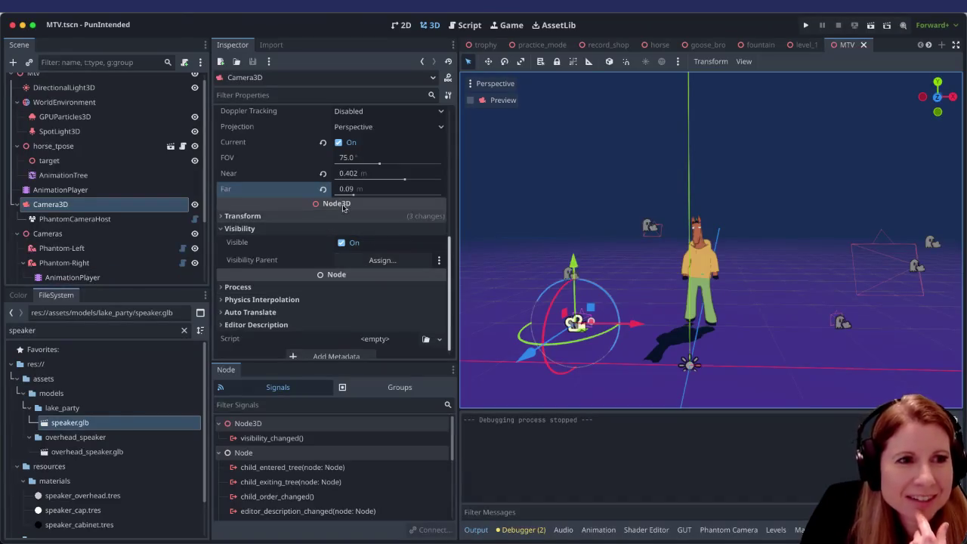
left_click(323, 189)
left_click(322, 174)
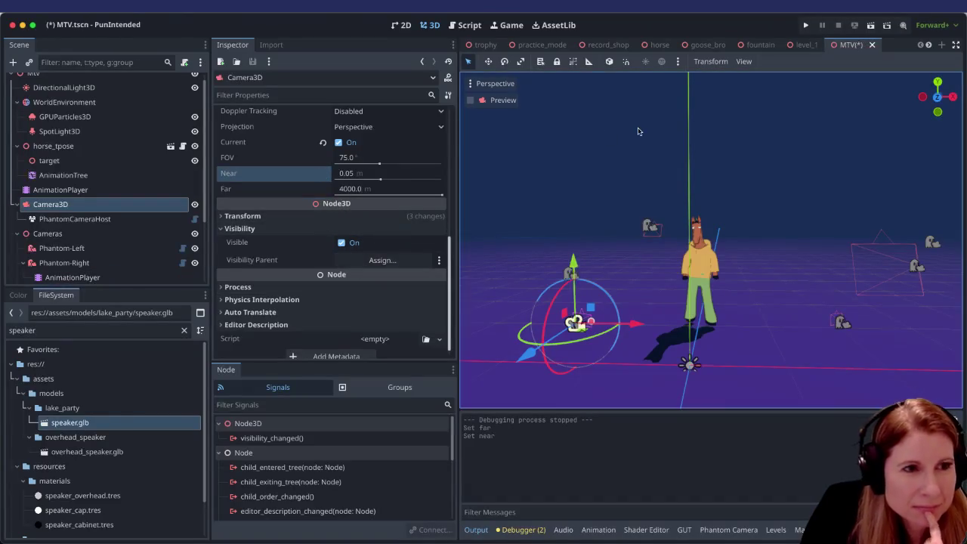
left_click(870, 27)
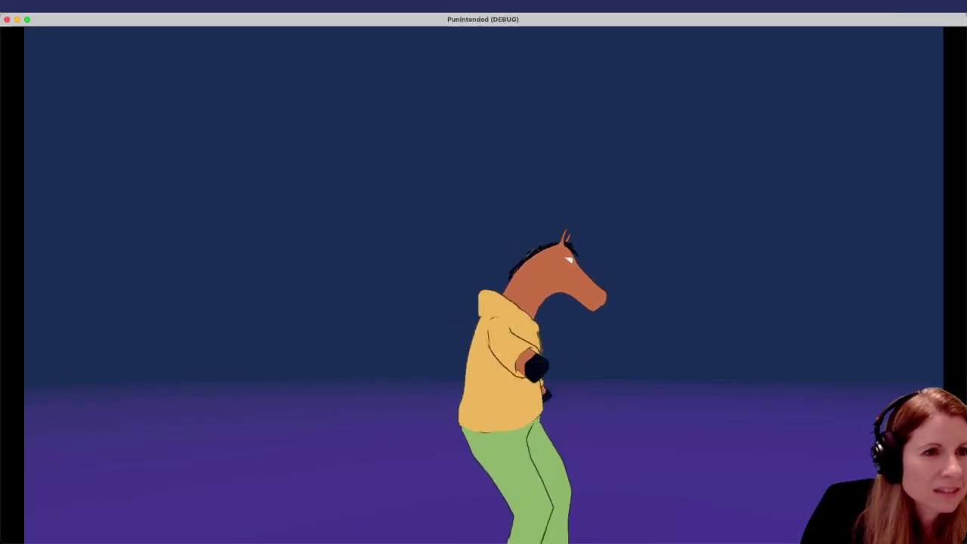
key("super+q")
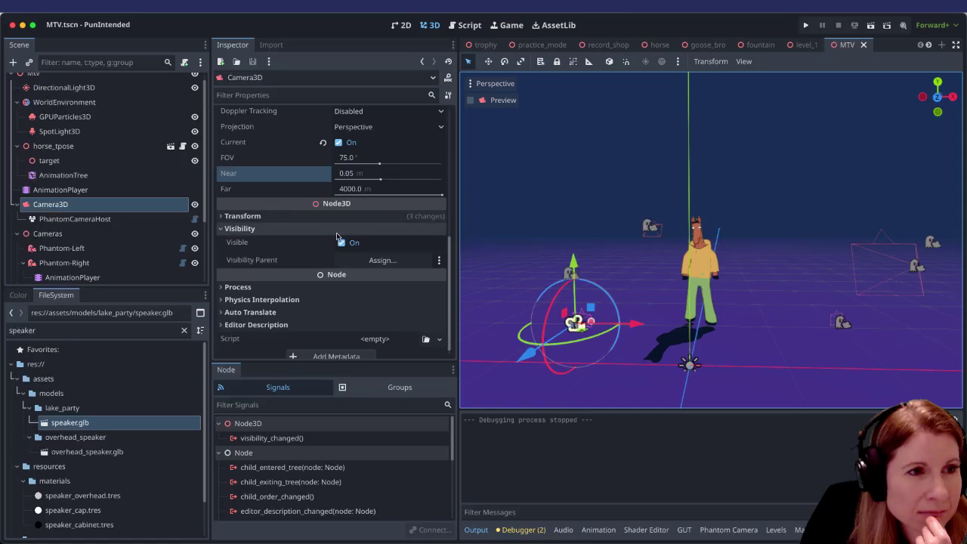
Step: Select the GPUParticles3D node and frame the emitter in the viewport
scroll(337, 235, "down", 1)
scroll(337, 236, "up", 5)
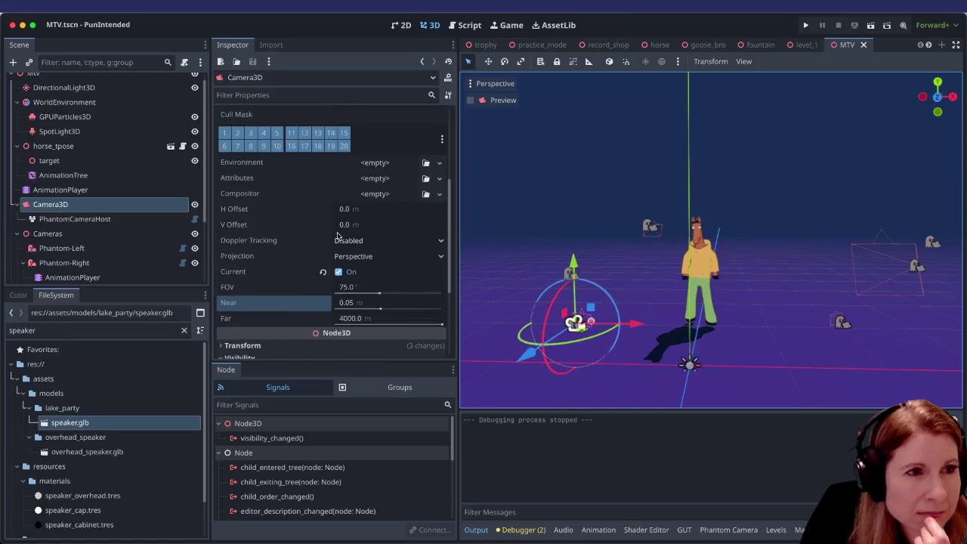
scroll(337, 236, "down", 5)
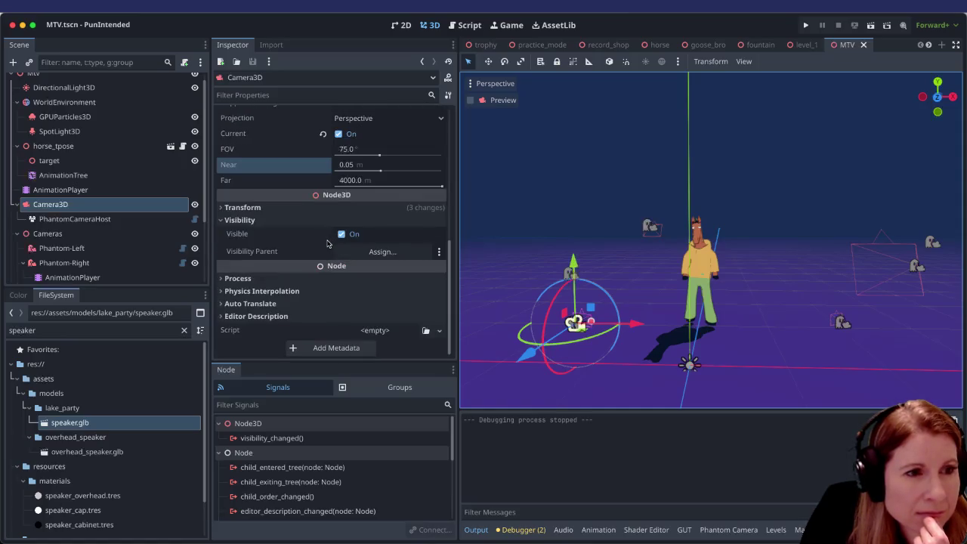
scroll(111, 197, "up", 1)
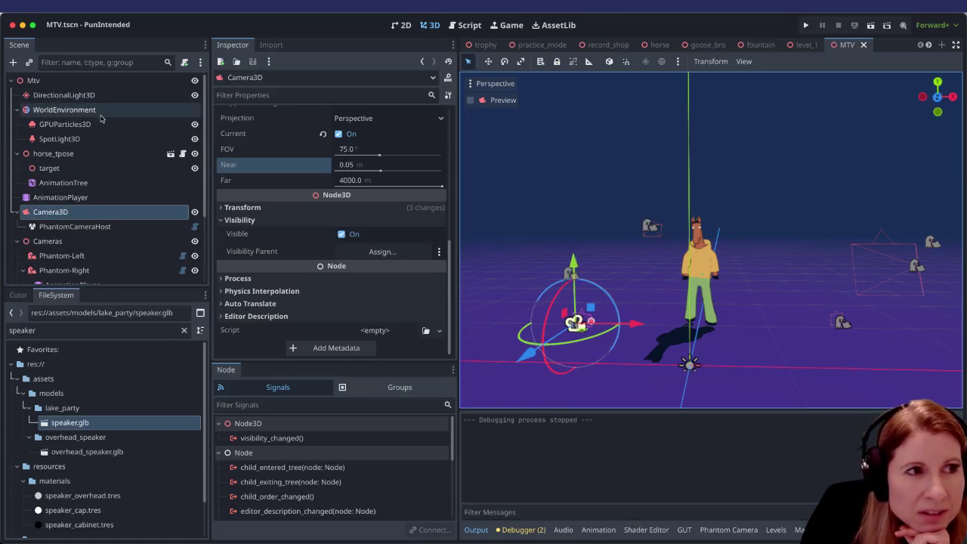
left_click(106, 124)
scroll(832, 269, "down", 2)
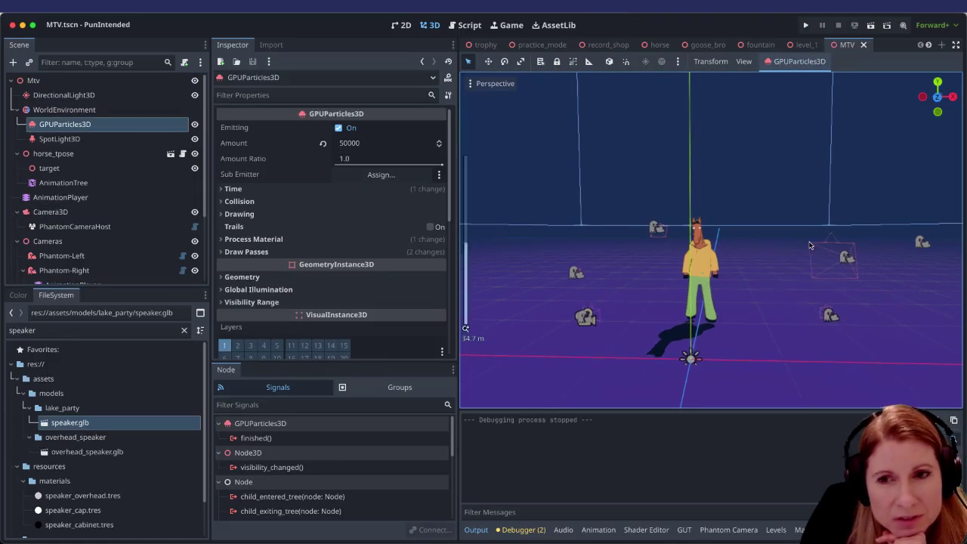
scroll(790, 247, "up", 4)
scroll(790, 248, "up", 2)
scroll(788, 249, "down", 5)
key("f")
scroll(784, 251, "down", 5)
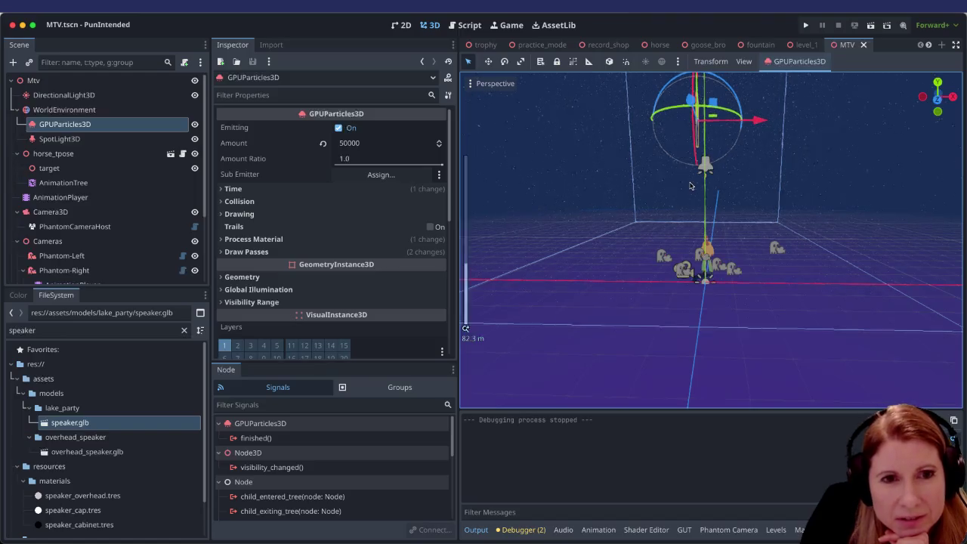
scroll(690, 185, "down", 2)
scroll(752, 159, "up", 5)
scroll(761, 127, "down", 5)
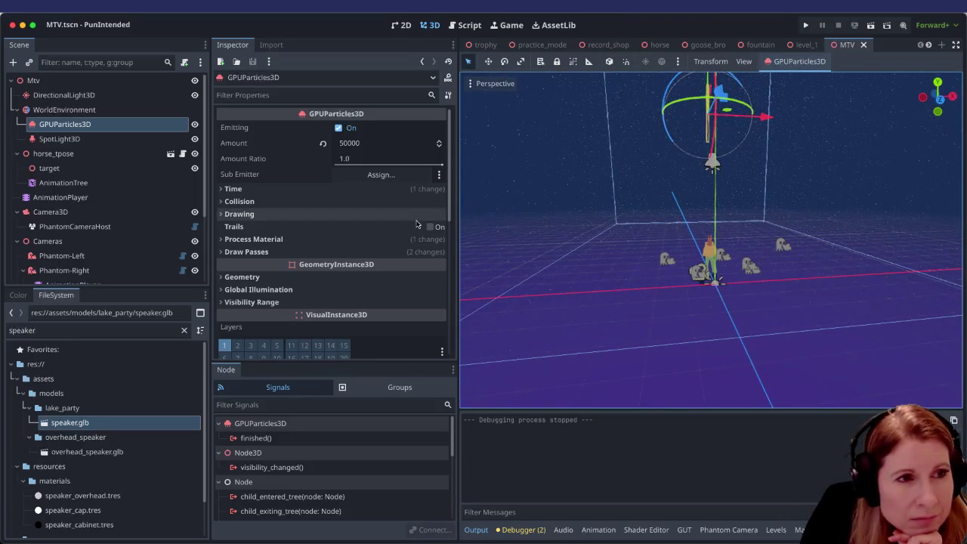
Step: Expand the particles' Visibility Range (all values 0.0 m) and switch to a level front view
mouse_move(402, 227)
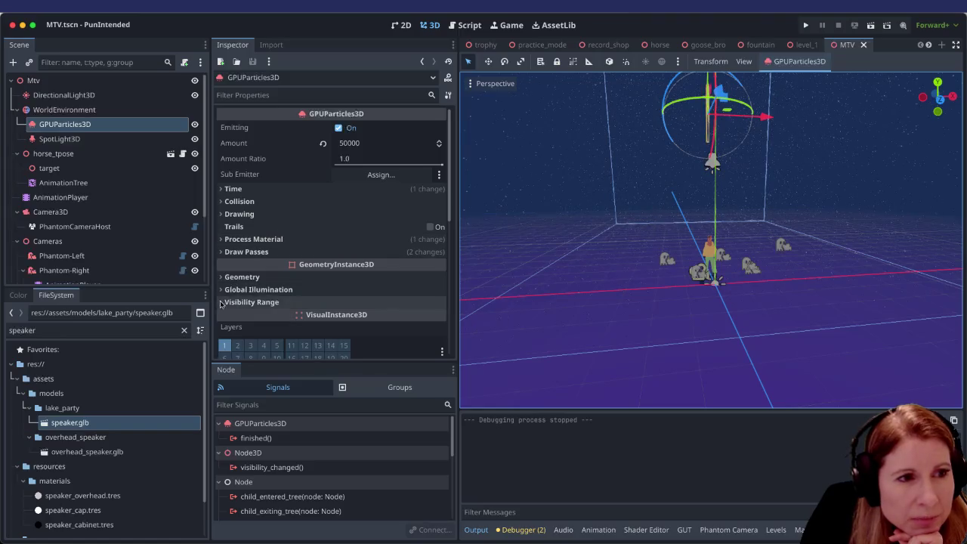
left_click(224, 302)
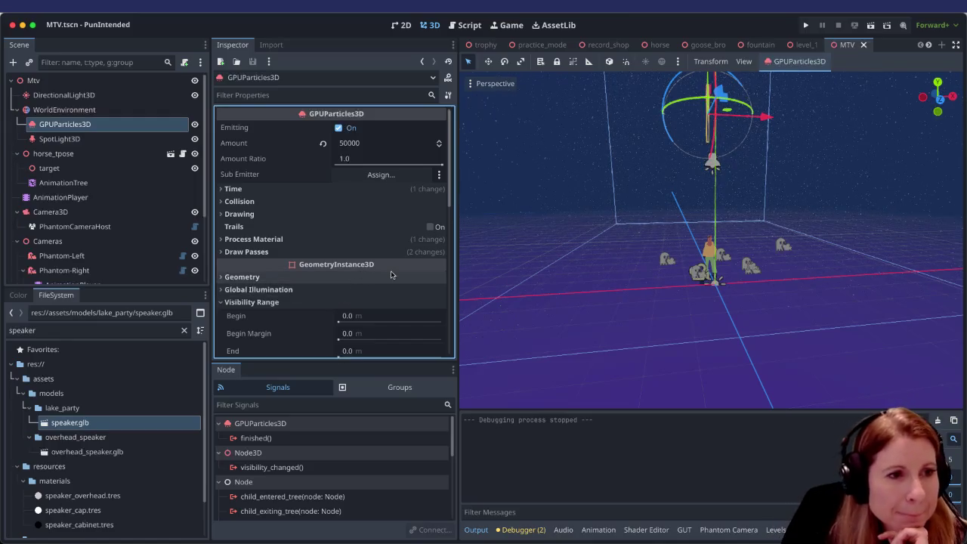
key("KP_1")
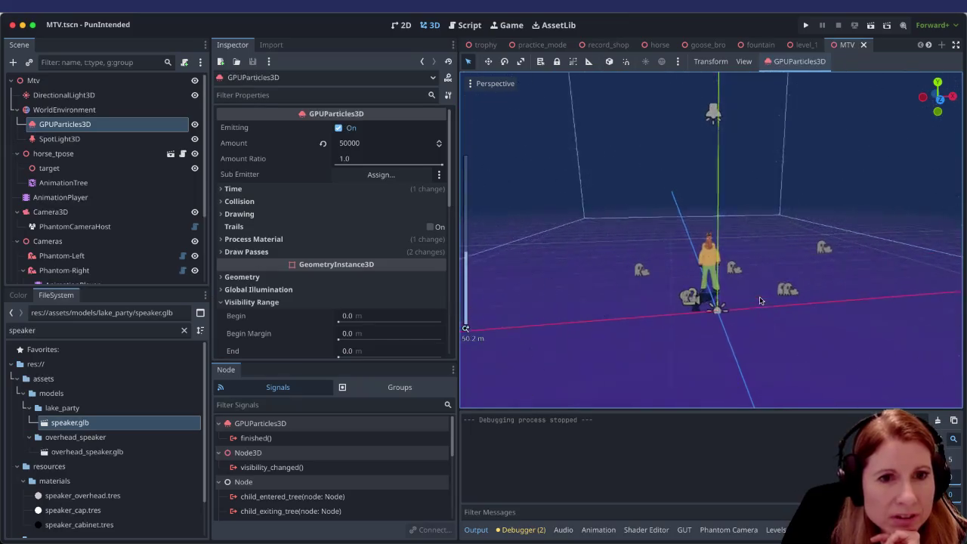
left_click_drag(713, 283, 708, 282)
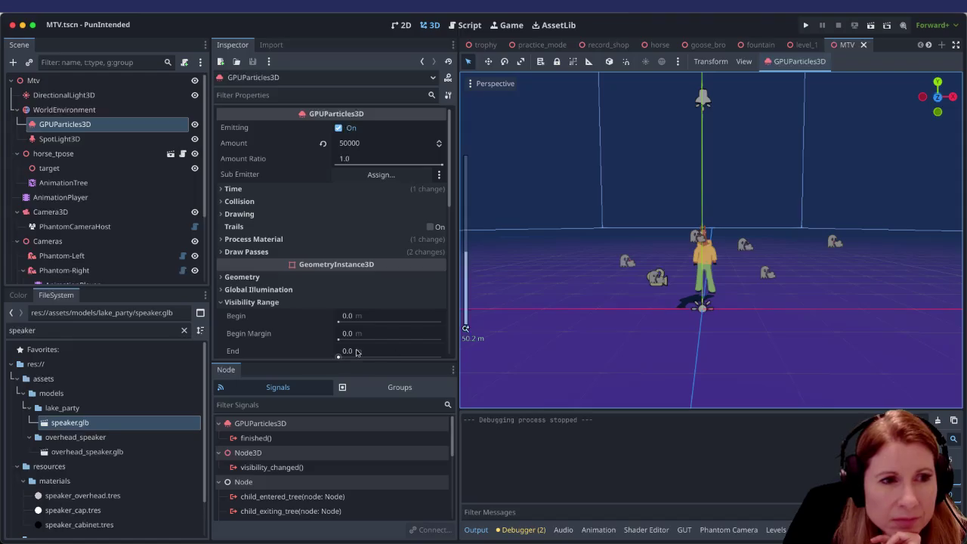
scroll(377, 331, "down", 1)
scroll(377, 331, "down", 3)
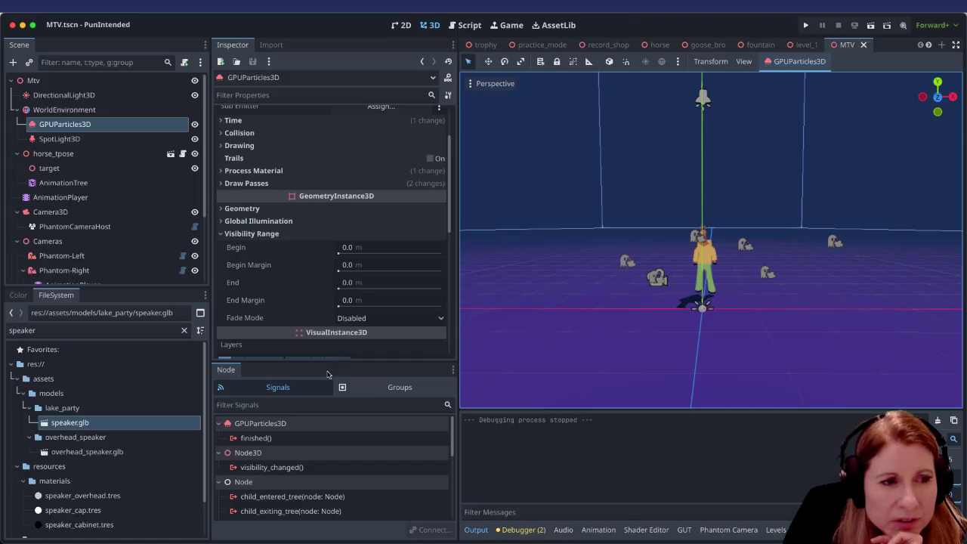
scroll(276, 301, "down", 5)
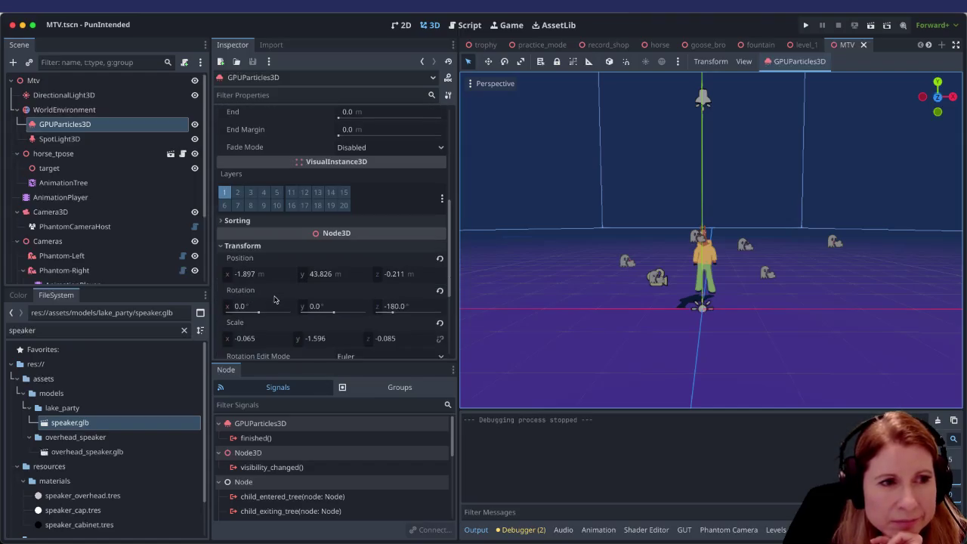
scroll(276, 301, "up", 5)
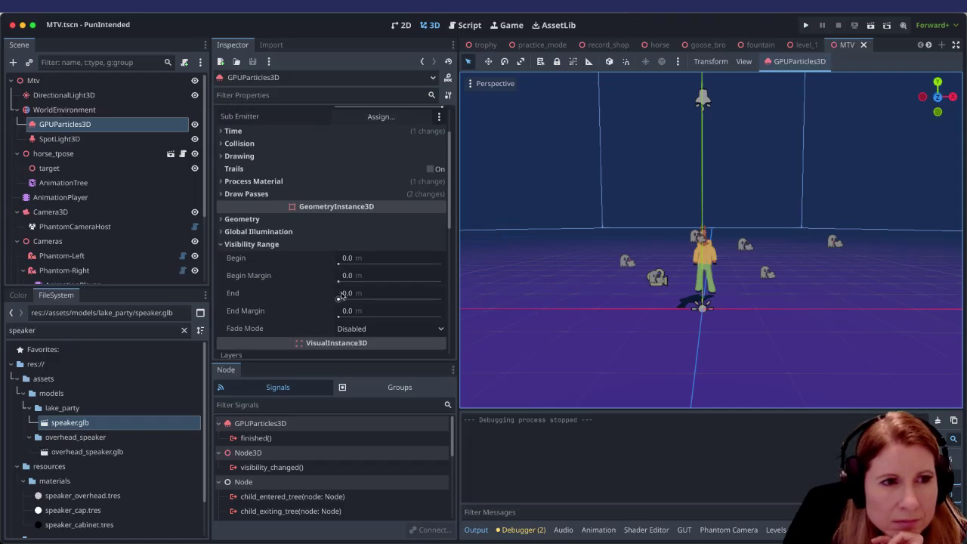
Step: Try Visibility Range End near 2306 and a higher Begin, then reset them to 0.0
left_click(338, 297)
mouse_move(339, 296)
left_mouse_down()
mouse_move(402, 300)
mouse_move(343, 299)
mouse_move(360, 278)
left_mouse_up()
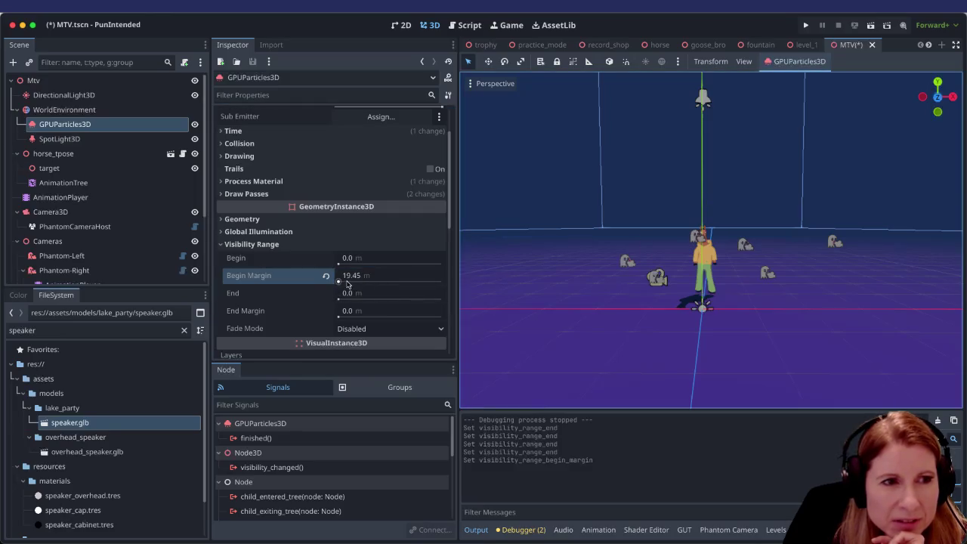
left_click(329, 279)
left_click(330, 279)
left_click_drag(337, 261, 408, 268)
left_click(327, 259)
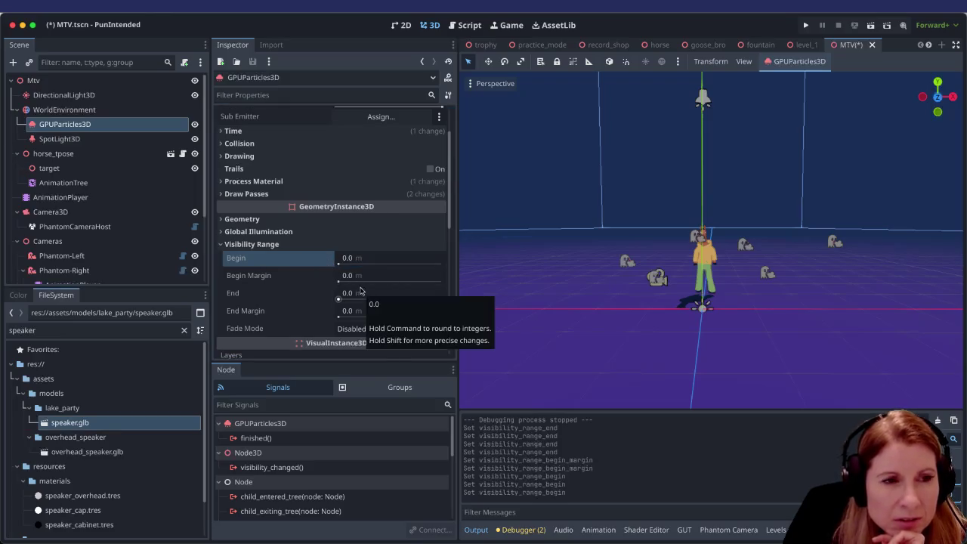
Step: Raise the Visibility Range Begin Margin to 48.5 m and check the viewport
left_click_drag(360, 283, 383, 283)
scroll(713, 316, "down", 5)
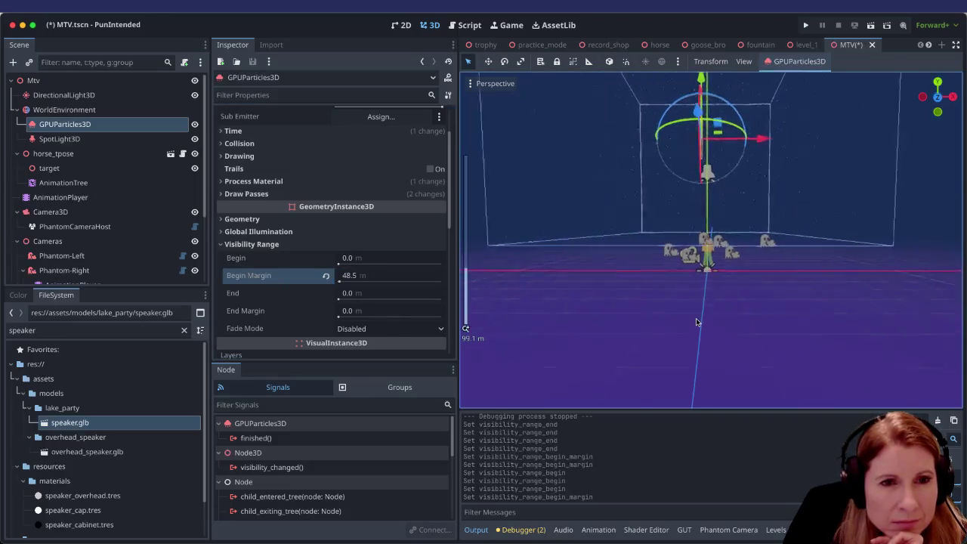
scroll(778, 298, "up", 5)
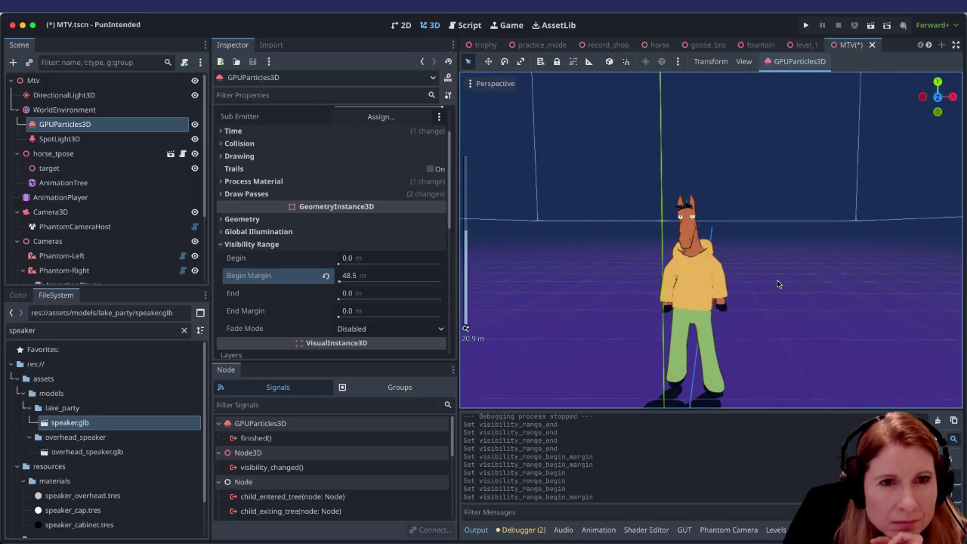
scroll(777, 278, "down", 3)
Step: Reset Begin Margin to 0.0 m, then save and test-run MTV.tscn before stopping it
left_click(326, 276)
scroll(318, 287, "down", 4)
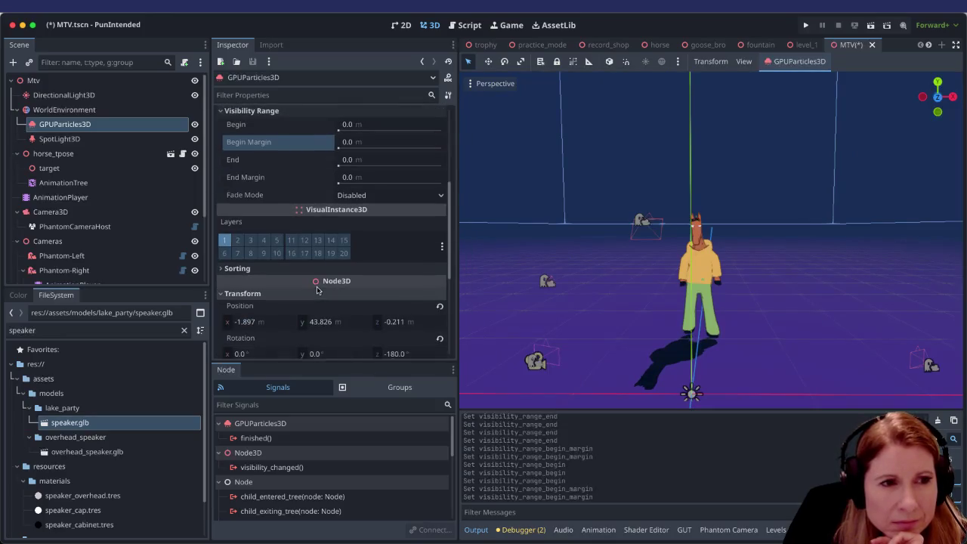
scroll(318, 290, "down", 5)
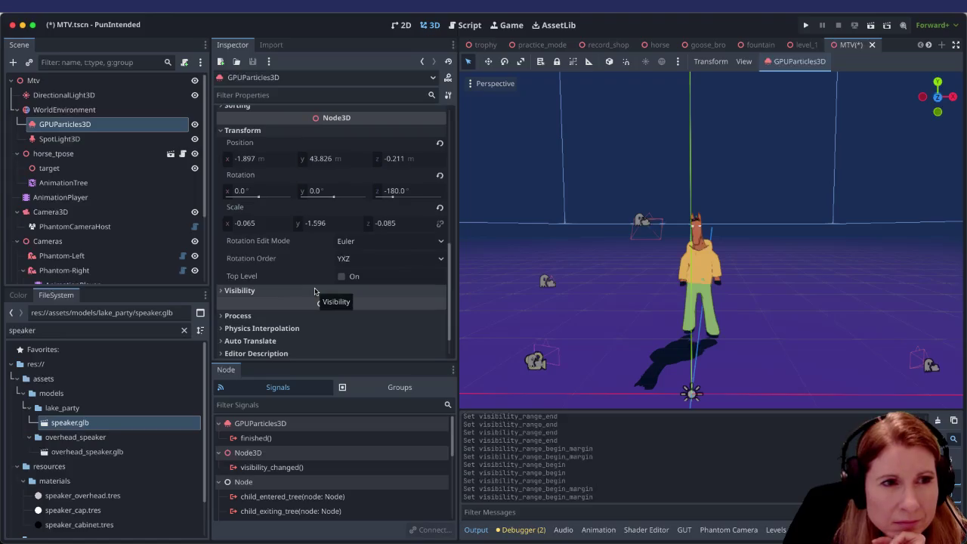
scroll(315, 287, "down", 1)
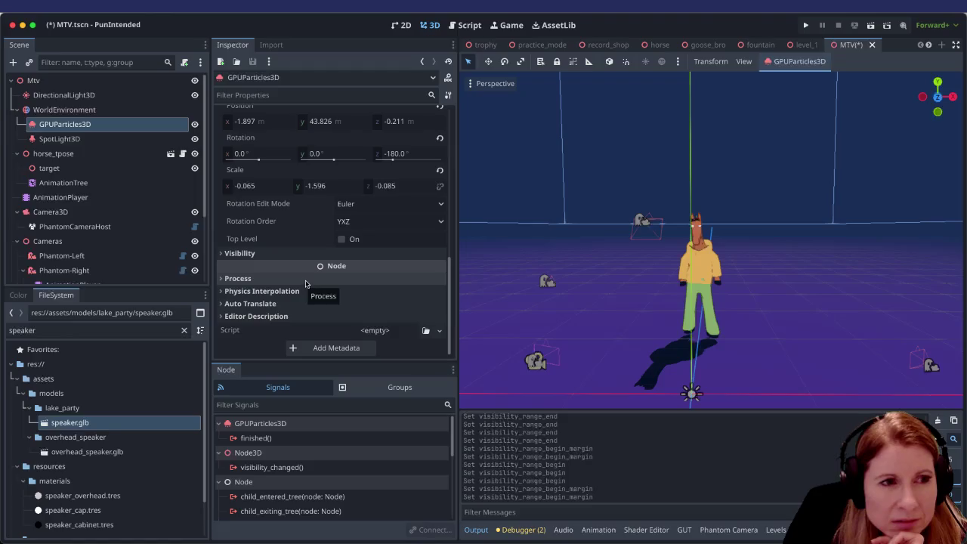
scroll(310, 276, "up", 2)
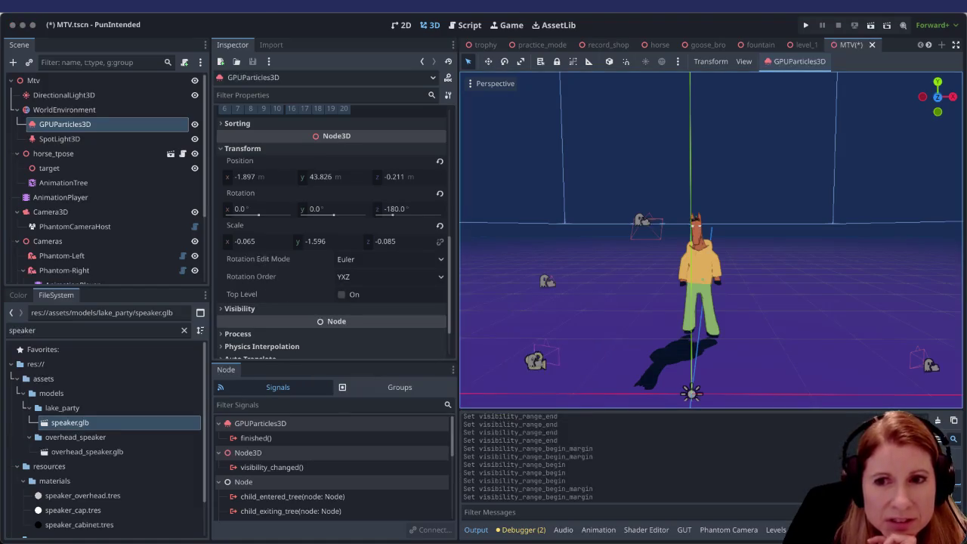
scroll(719, 269, "down", 3)
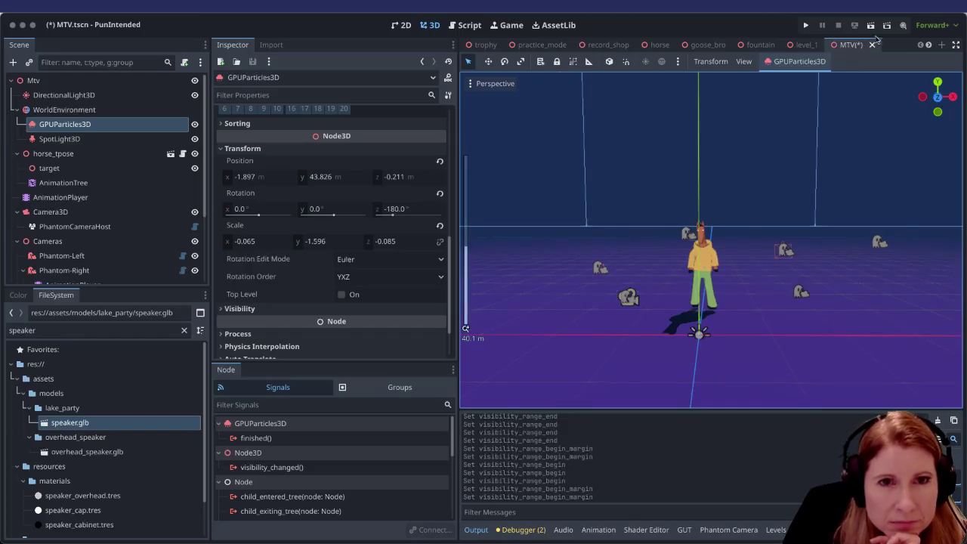
key("ctrl+s")
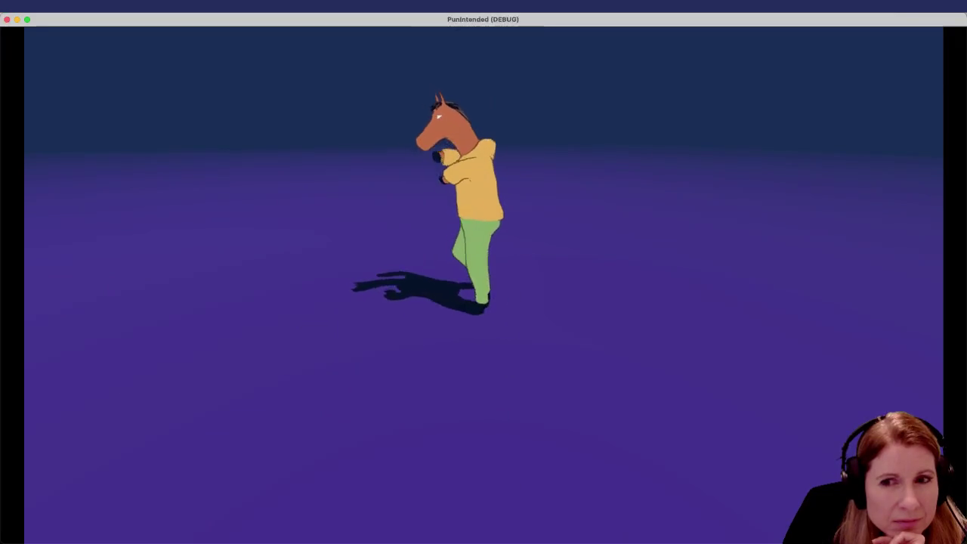
key("super+q")
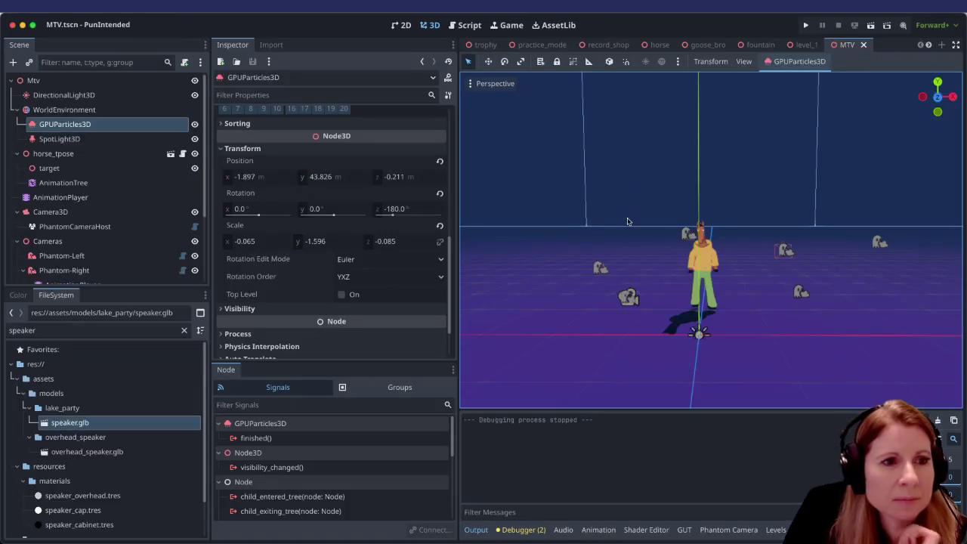
Step: Expand the particles' Collision settings to check Base Size 0.01 m, glancing at Geometry
scroll(344, 278, "up", 10)
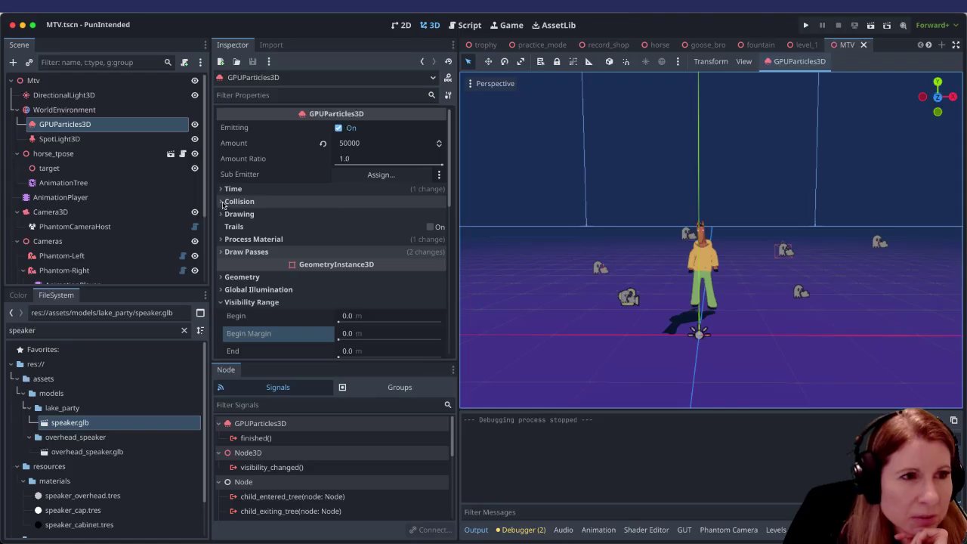
left_click(224, 202)
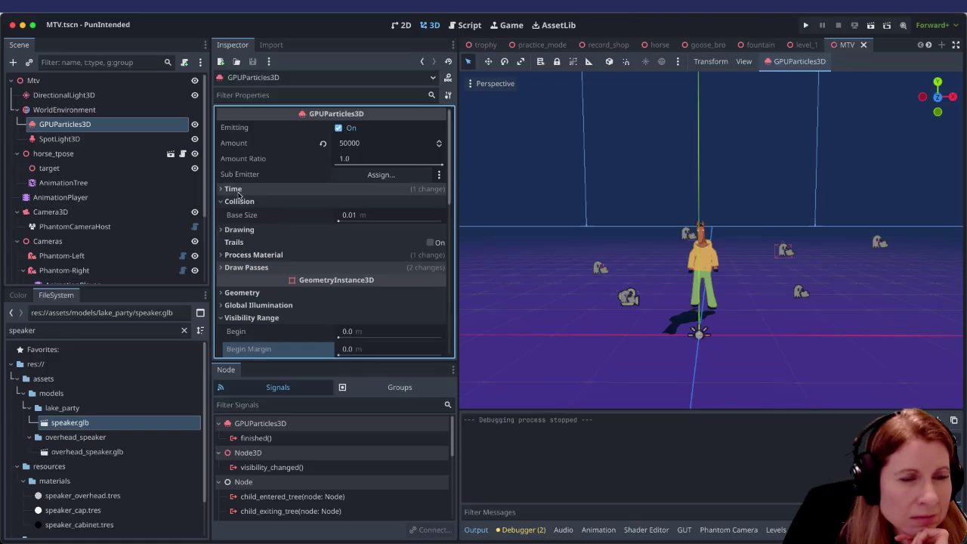
mouse_move(297, 179)
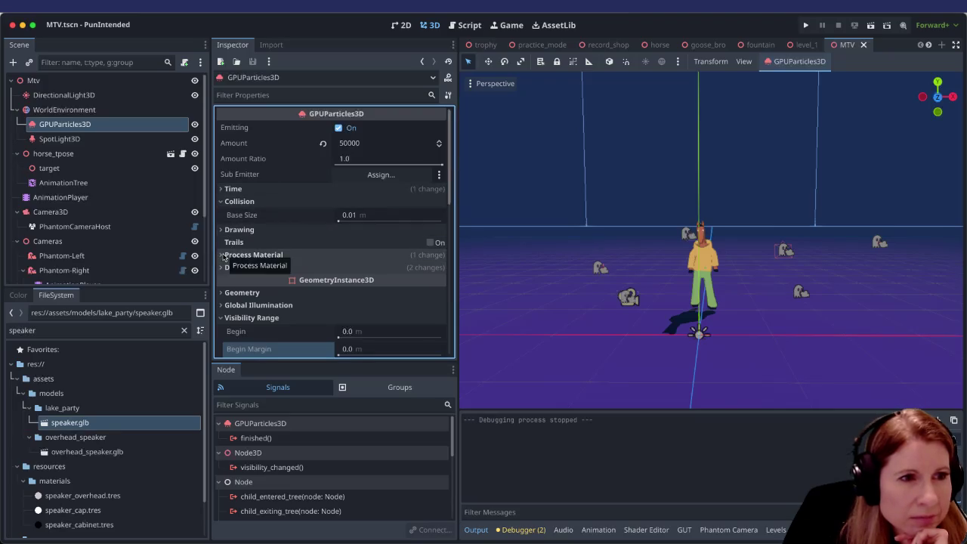
scroll(225, 276, "down", 1)
left_click(224, 287)
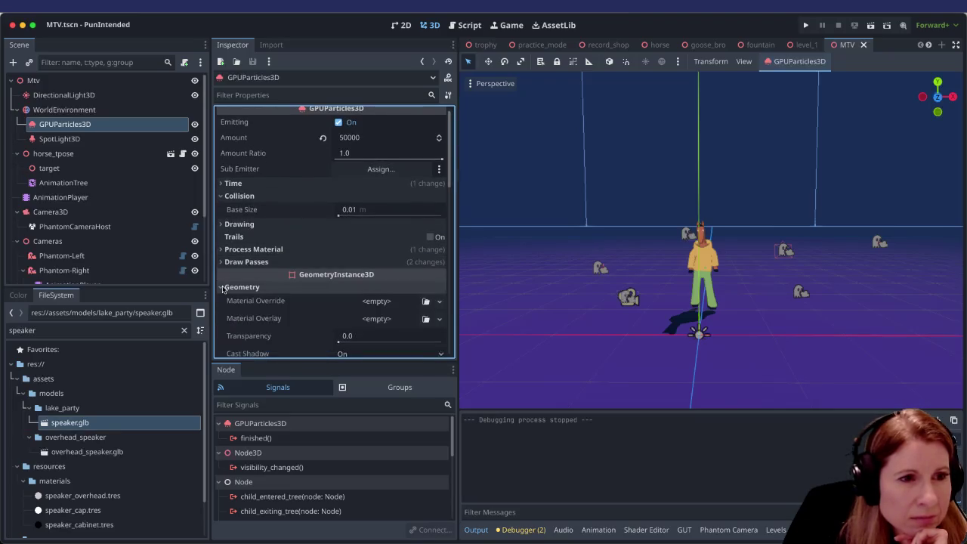
left_click(224, 287)
Step: Expand the node's Visibility section to confirm Visible is on, then select Camera3D
scroll(225, 288, "down", 3)
scroll(223, 289, "down", 10)
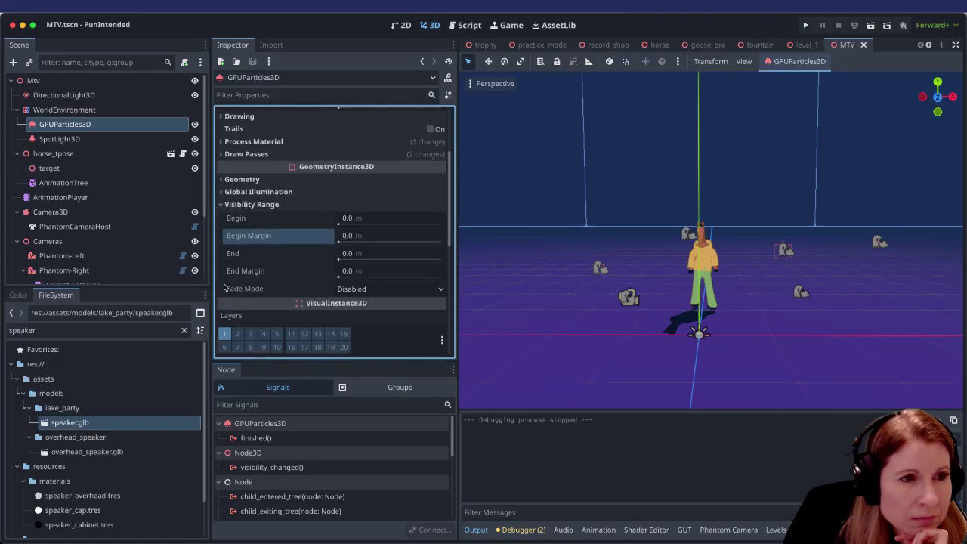
scroll(242, 292, "down", 2)
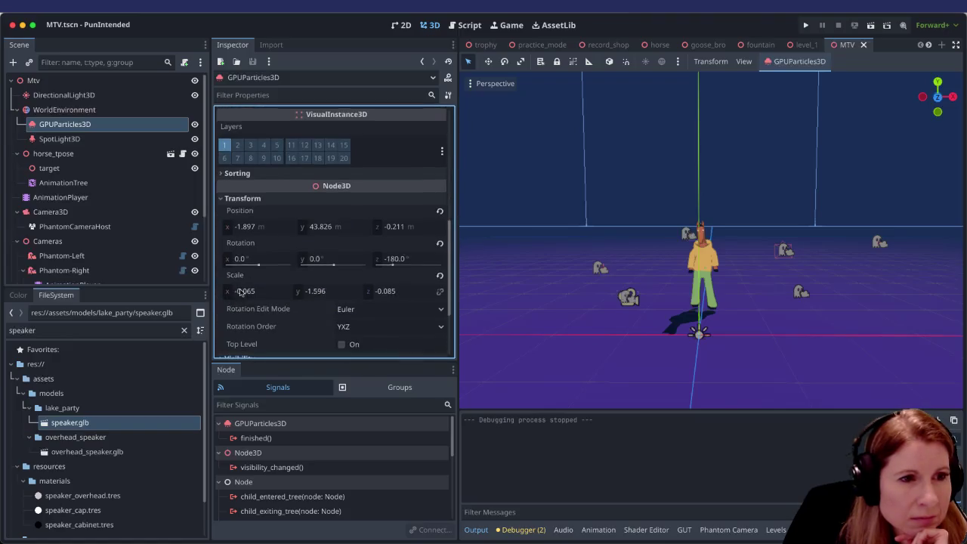
scroll(245, 292, "down", 3)
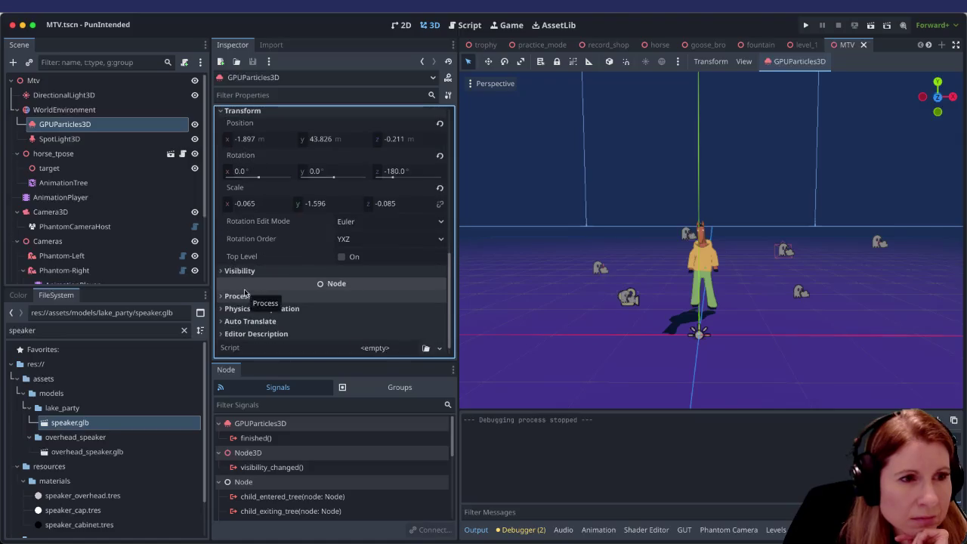
left_click(224, 272)
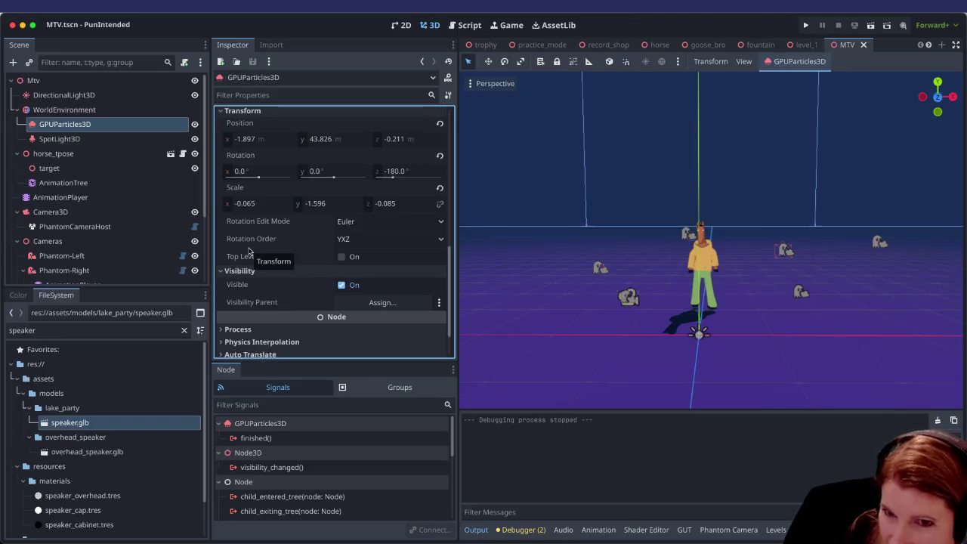
mouse_move(246, 236)
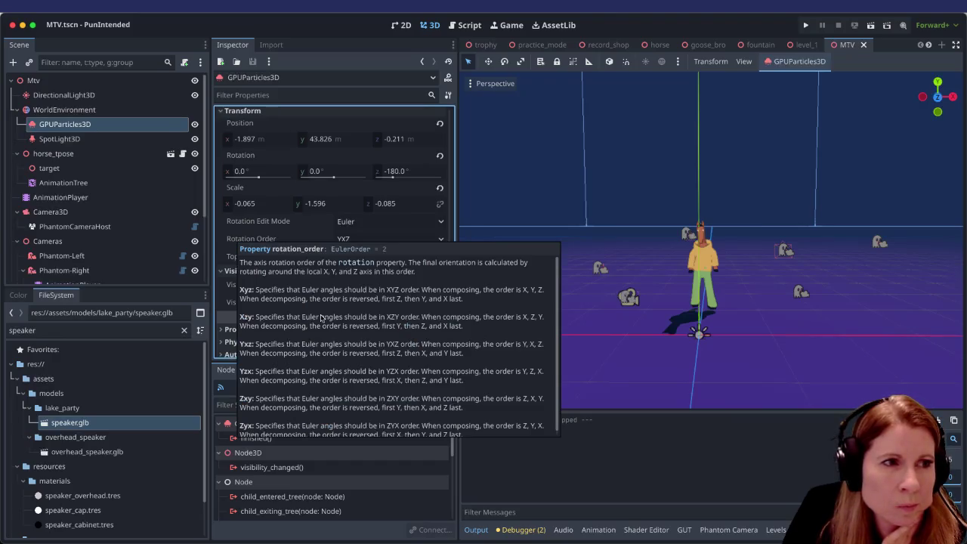
left_click(98, 213)
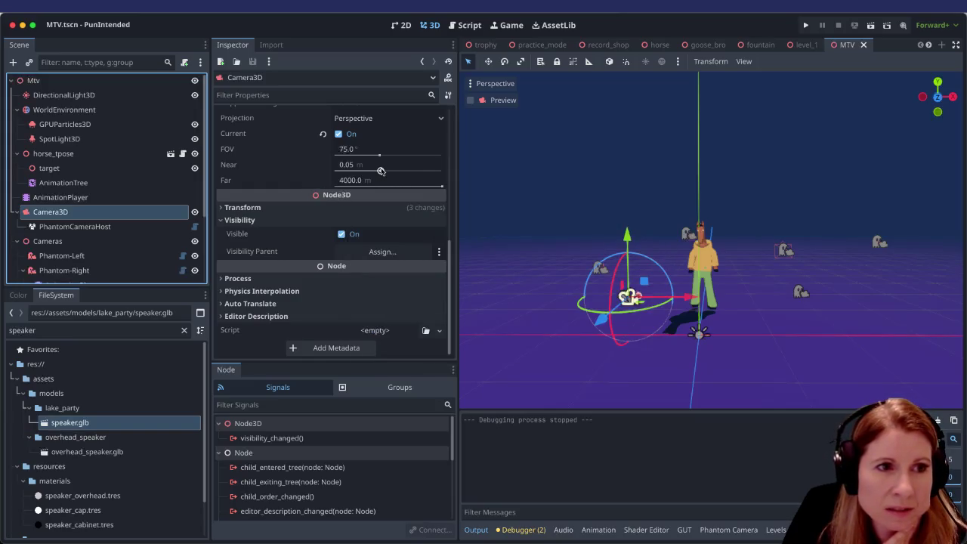
Step: Test-run the scene with the camera Near clip at 0.003 m, then revert Near to 0.05 m
left_click_drag(380, 171, 348, 171)
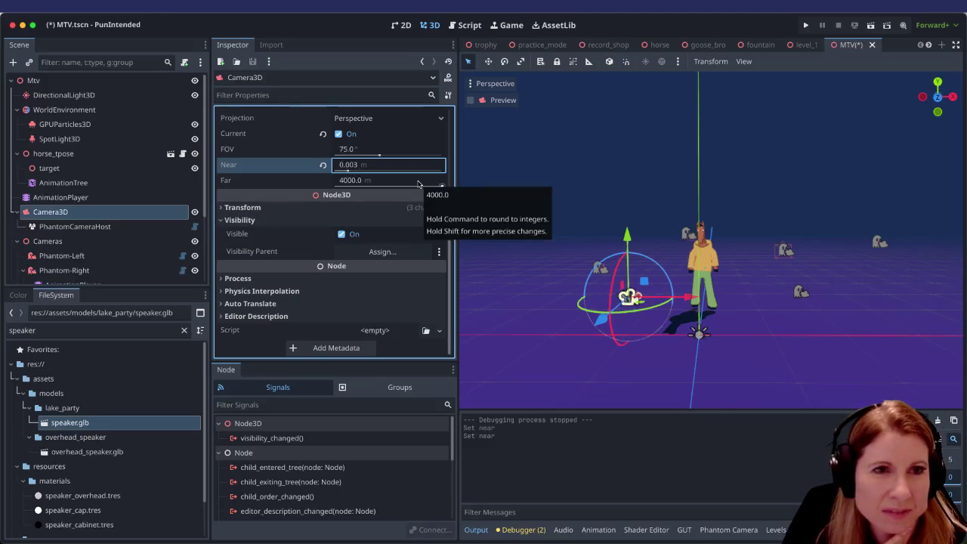
key("ctrl+s")
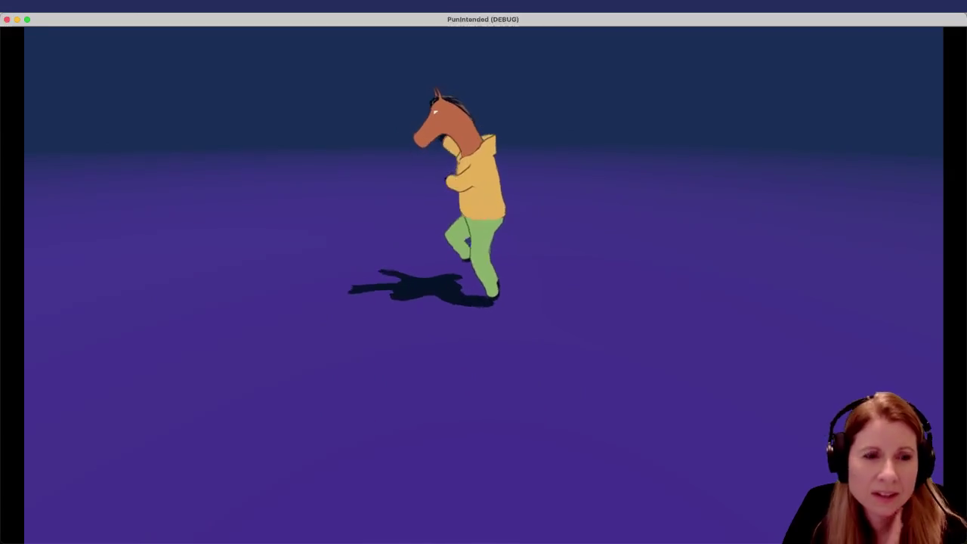
key("super+q")
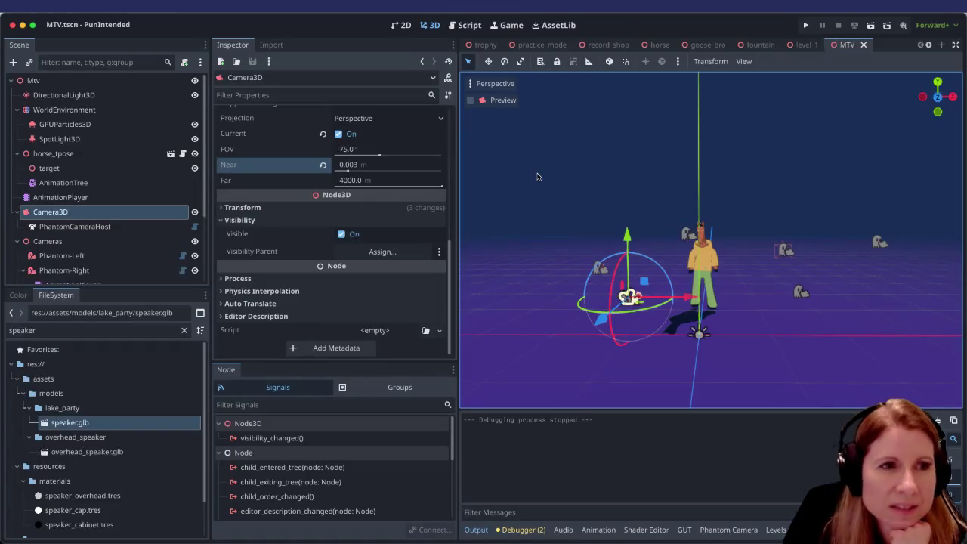
left_click(322, 166)
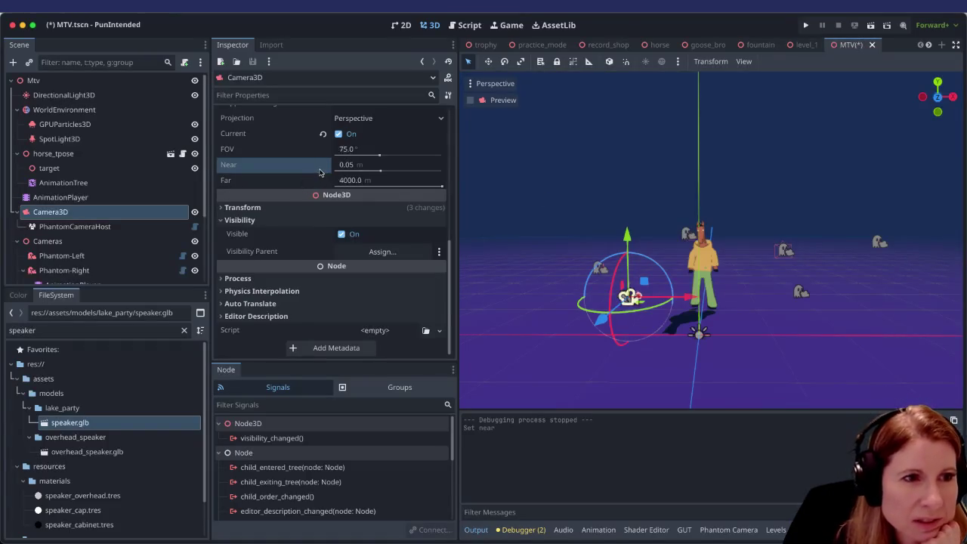
Step: Select GPUParticles3D and inspect its transform, including -180° Z rotation, and visibility properties
left_click(98, 126)
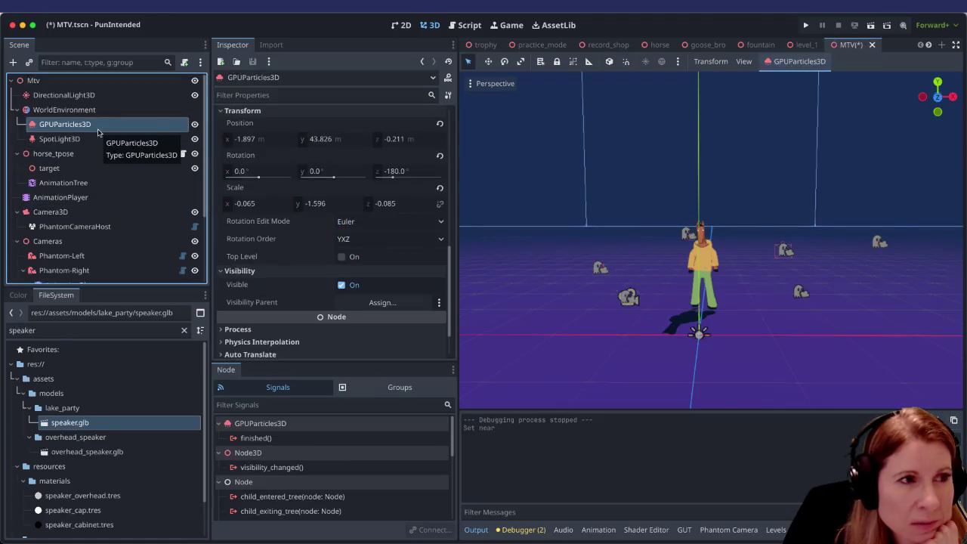
mouse_move(280, 278)
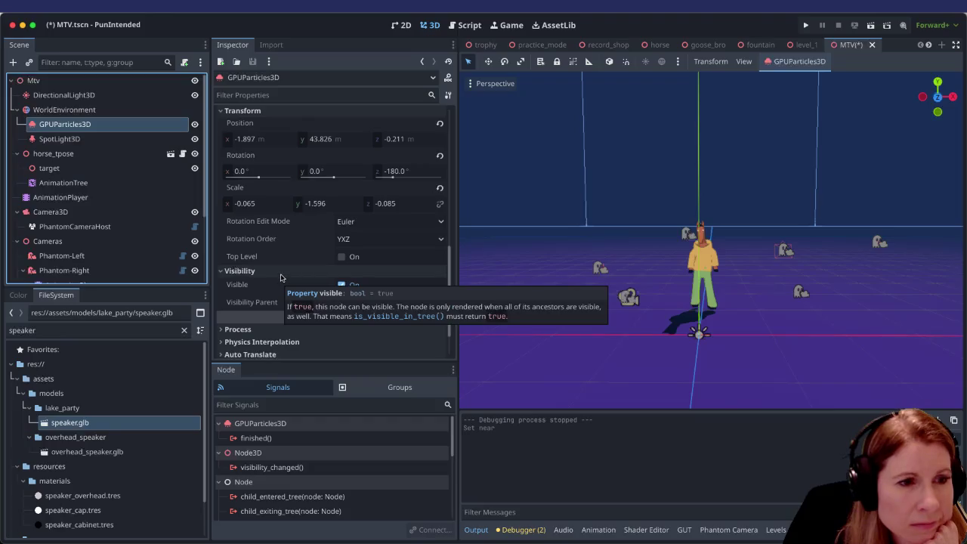
scroll(280, 276, "down", 2)
mouse_move(318, 230)
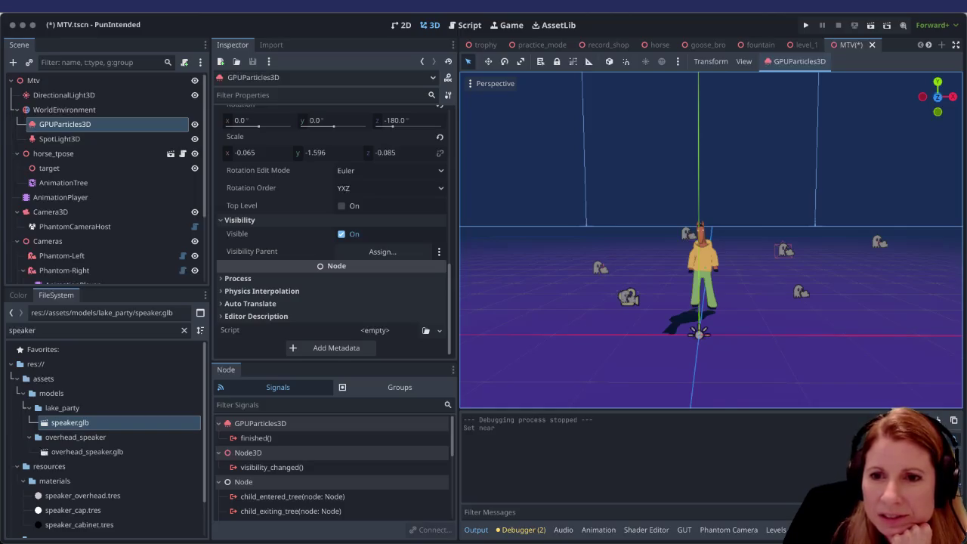
Step: Inspect the particle box in the viewport and bring up the GPUParticles3D actions menu
scroll(704, 299, "down", 5)
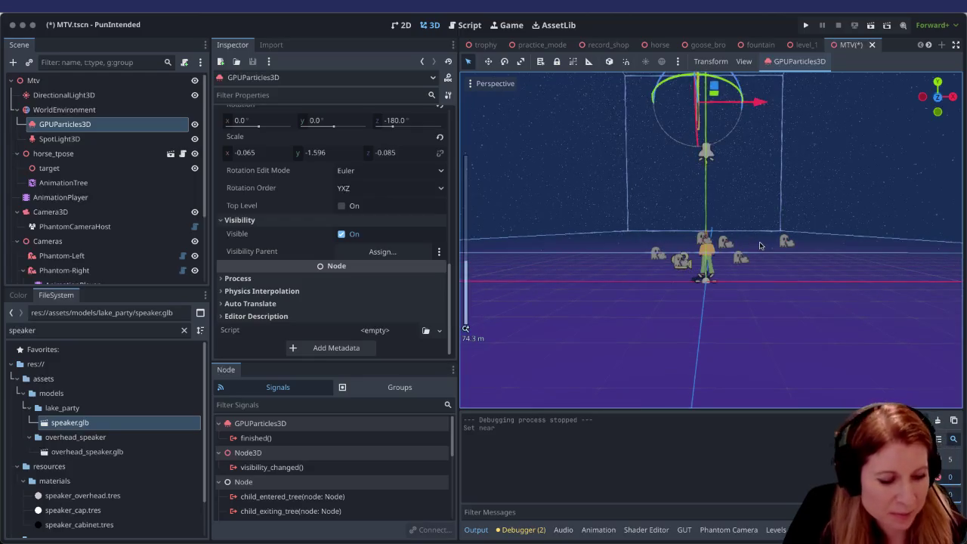
scroll(764, 246, "up", 5)
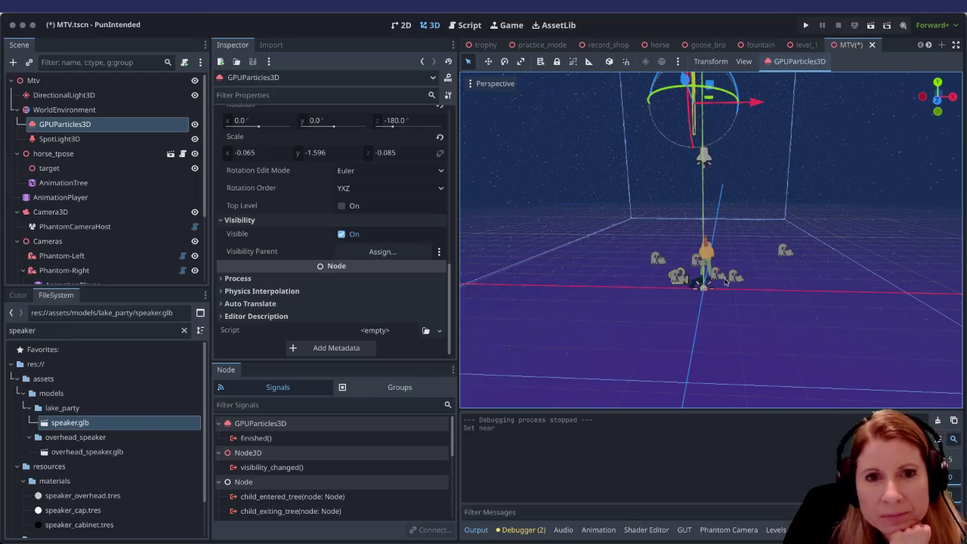
scroll(724, 282, "up", 5)
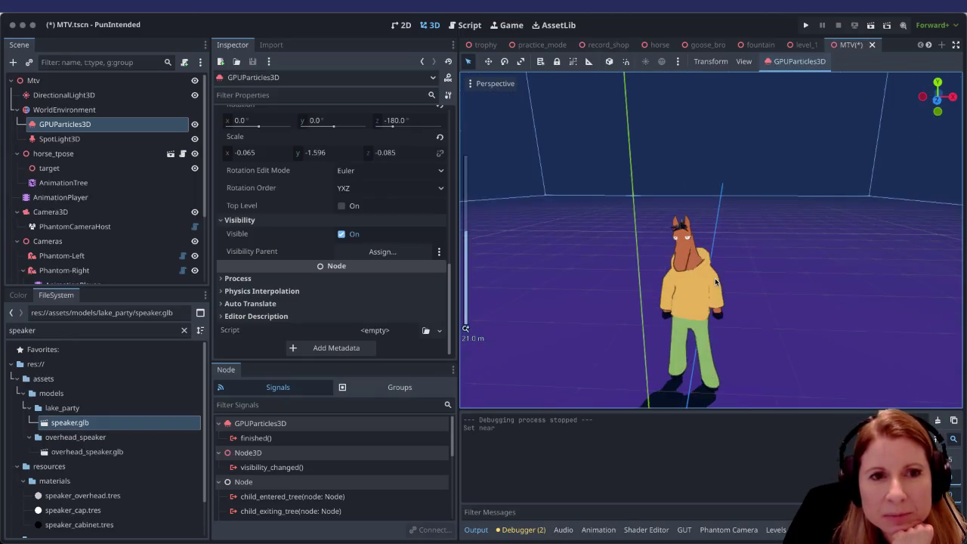
scroll(720, 283, "down", 8)
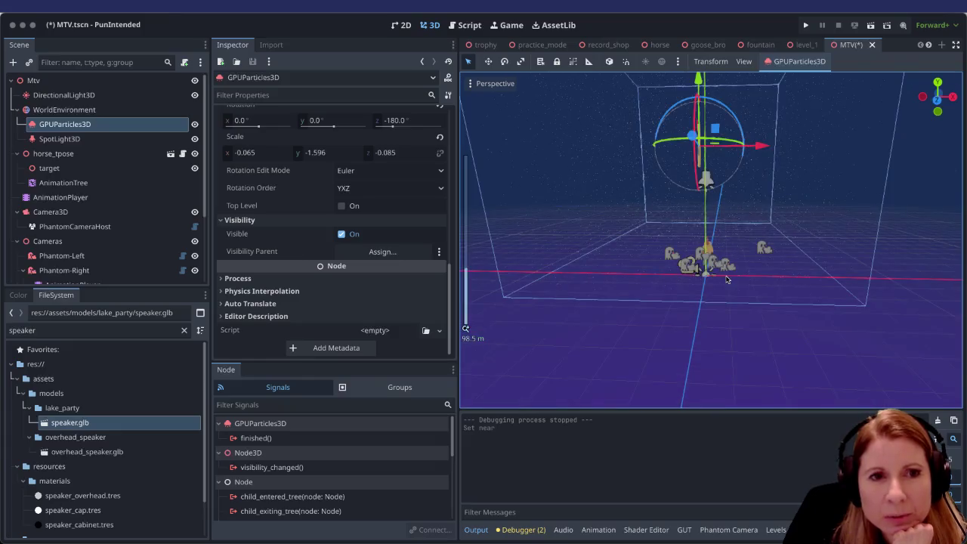
scroll(753, 276, "up", 2)
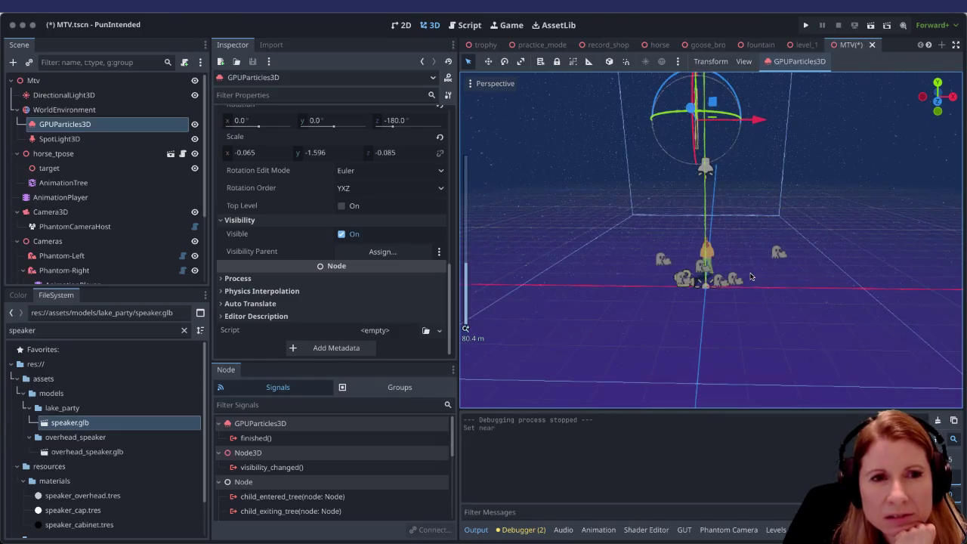
scroll(751, 276, "up", 2)
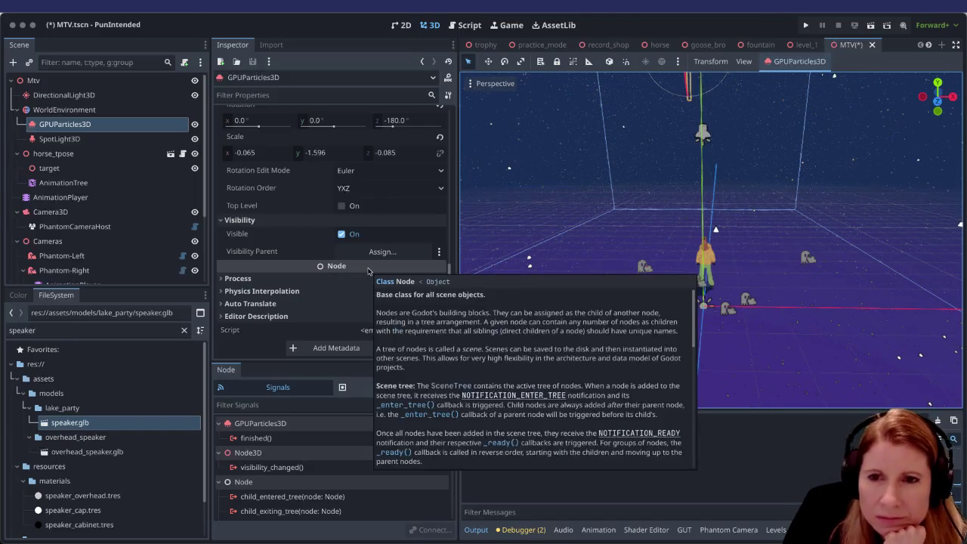
mouse_move(371, 268)
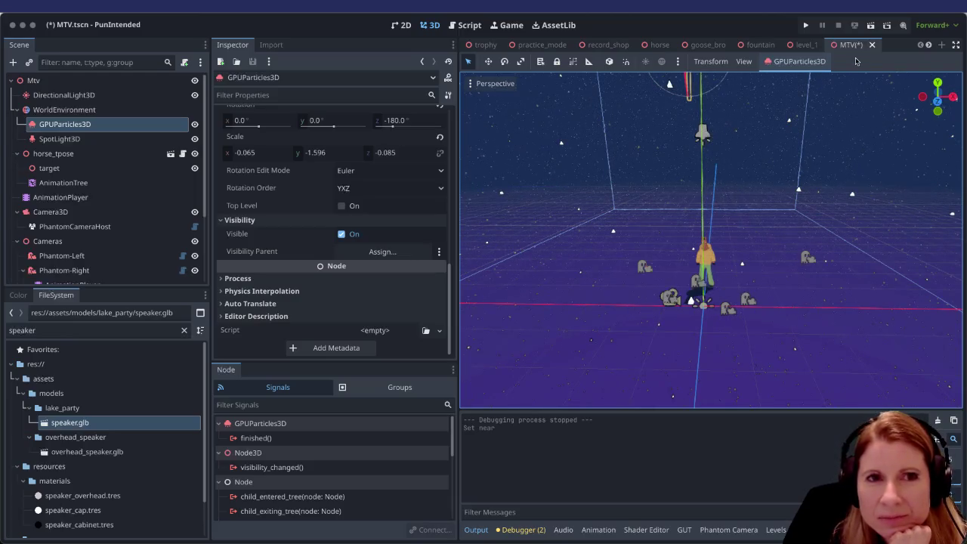
left_click(792, 64)
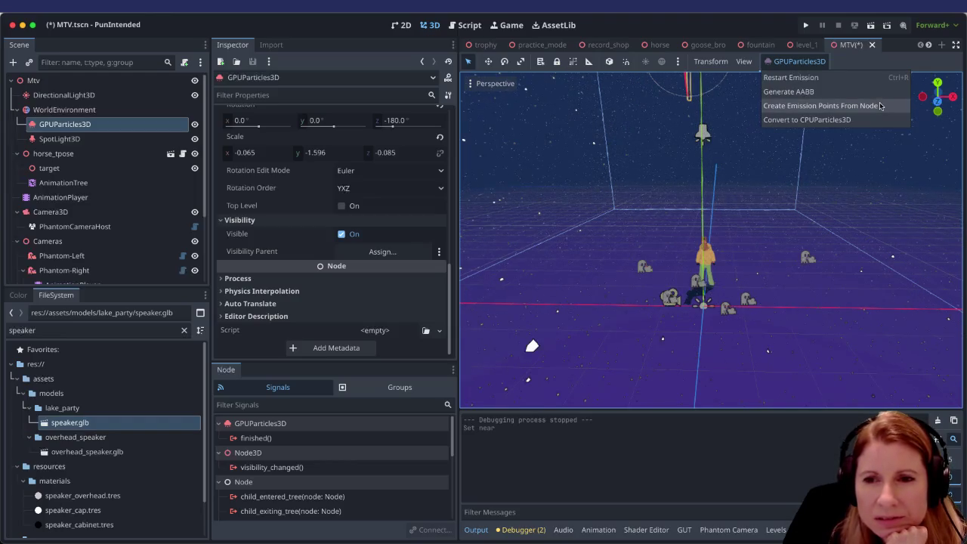
Step: Generate the GPUParticles3D visibility AABB and zoom out to view its box
left_click(840, 89)
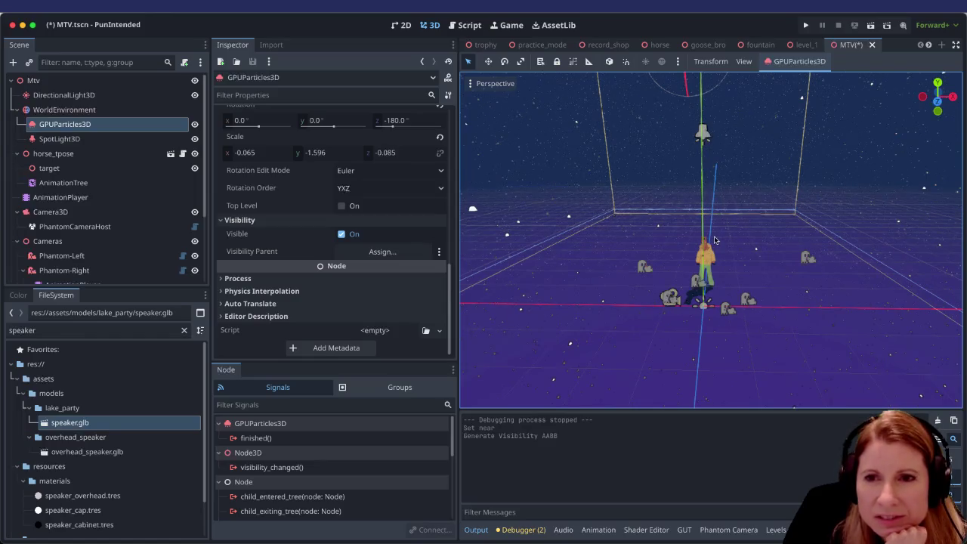
scroll(704, 227, "down", 5)
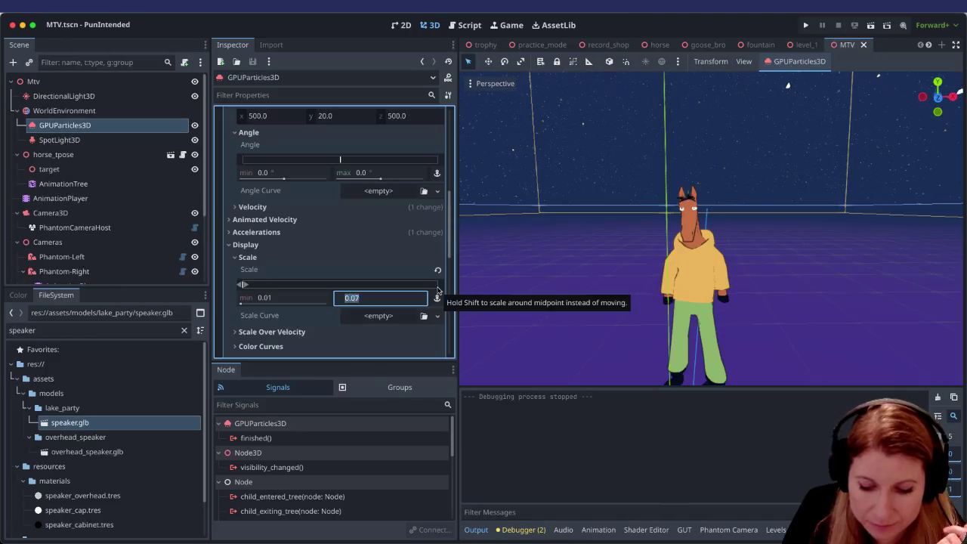
type("0.03")
Step: Set the particle Scale max to 0.03, then save and run the scene
key("Return")
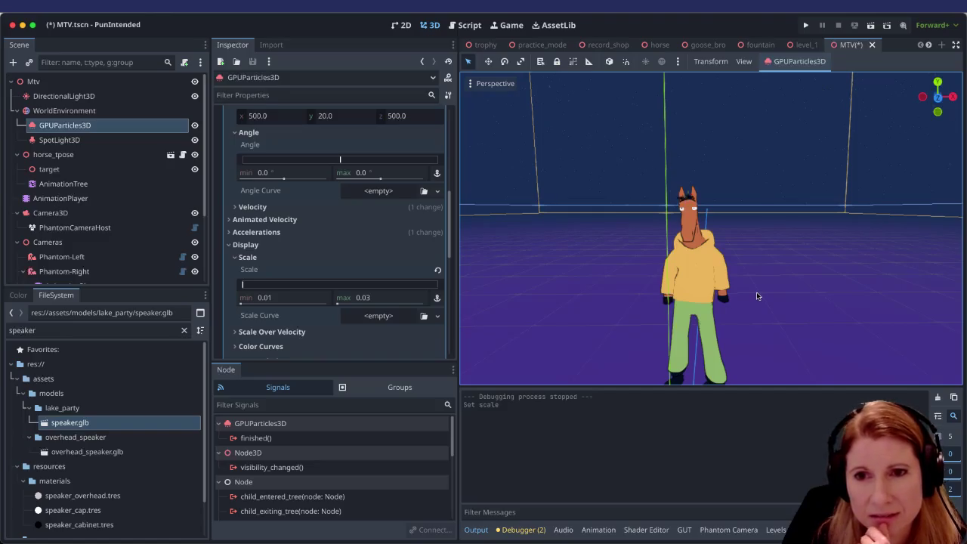
scroll(618, 243, "down", 5)
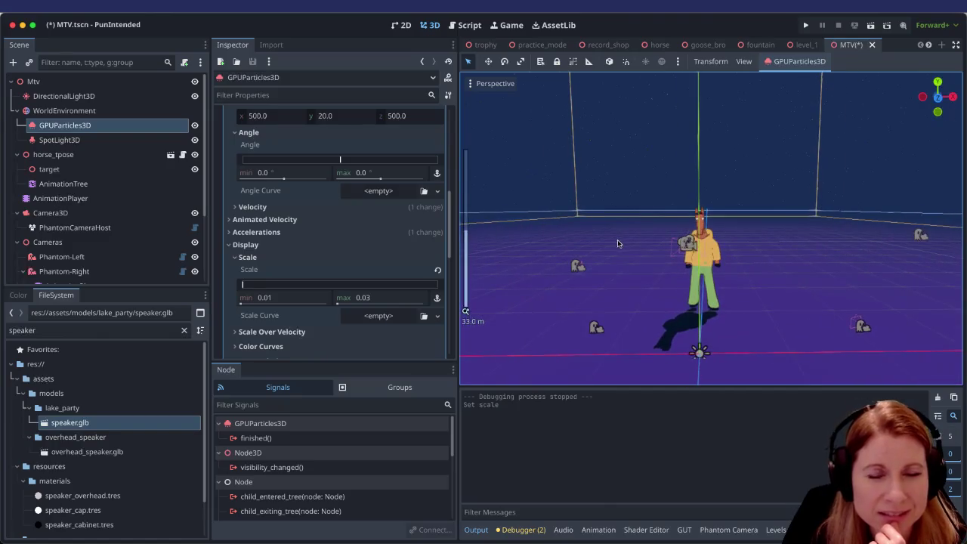
scroll(657, 250, "down", 5)
scroll(704, 261, "up", 6)
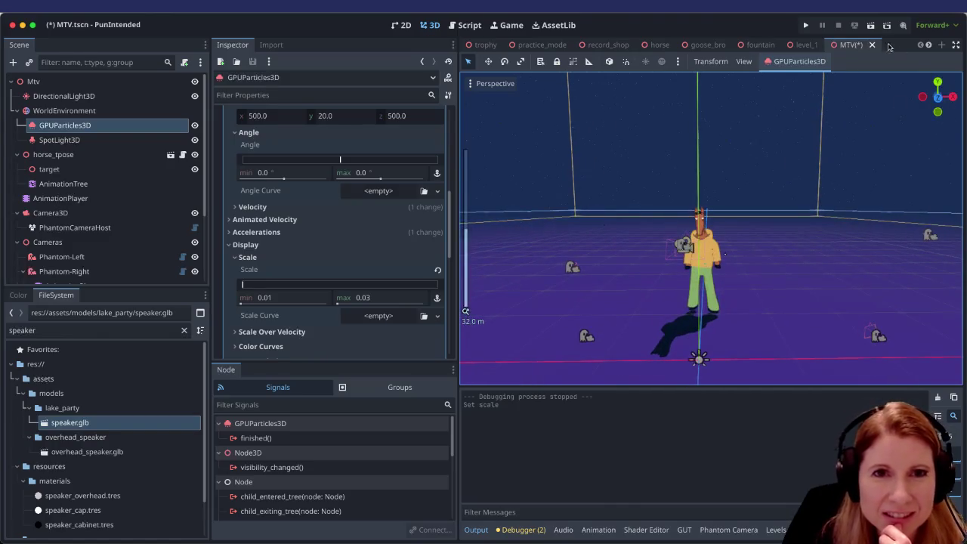
left_click(872, 26)
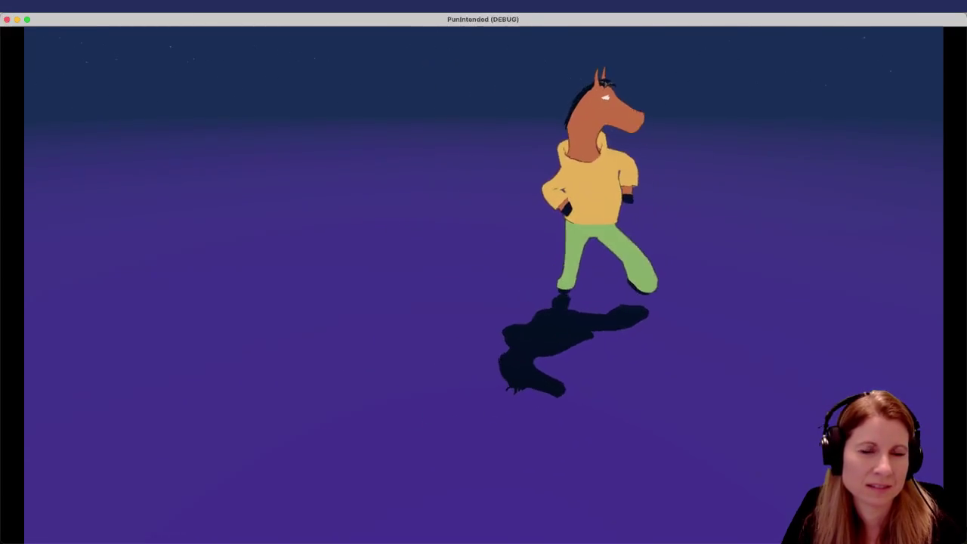
Step: Stop the test run and raise the particle Scale max to 0.05
key("super+q")
left_click(369, 299)
type("0.05")
key("Return")
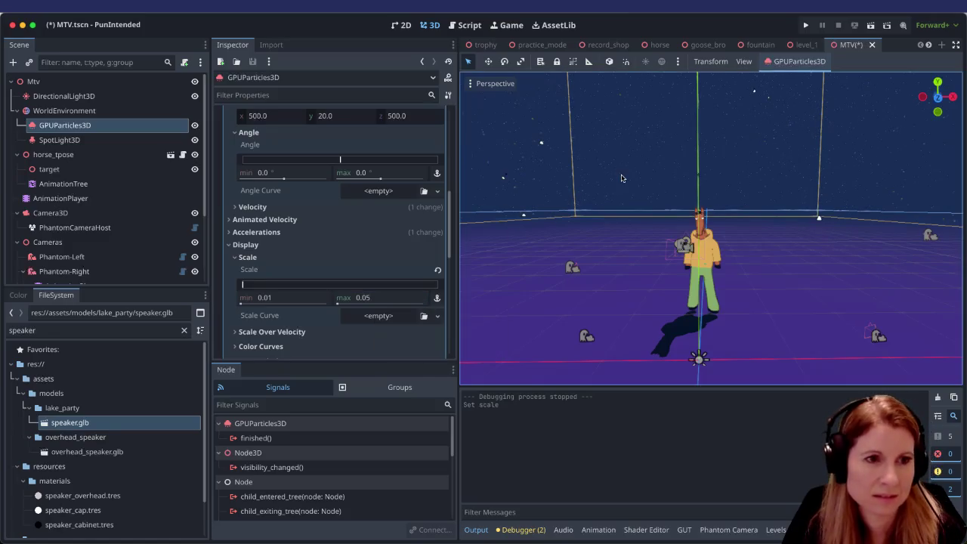
Step: Save the scene, test-run it with Scale max 0.05, then stop it
key("ctrl+s")
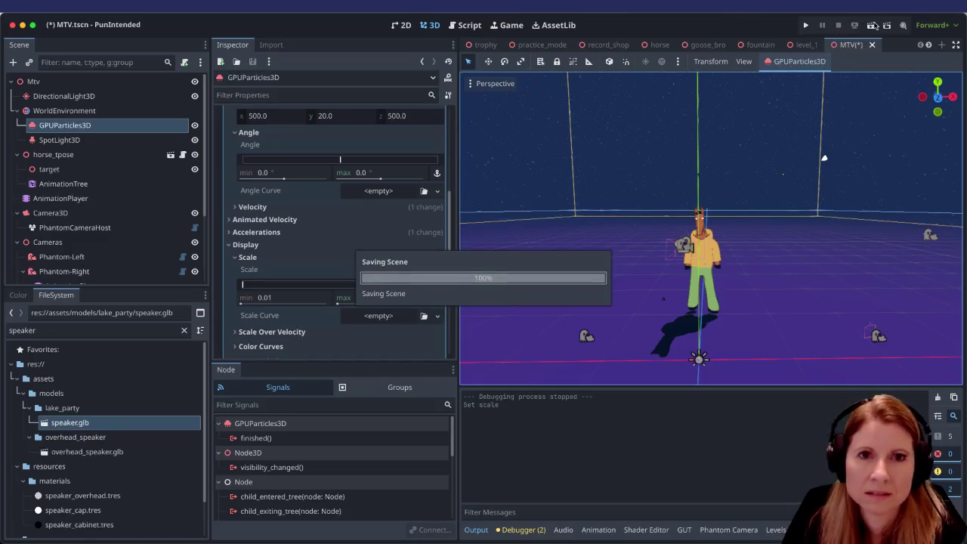
left_click(873, 26)
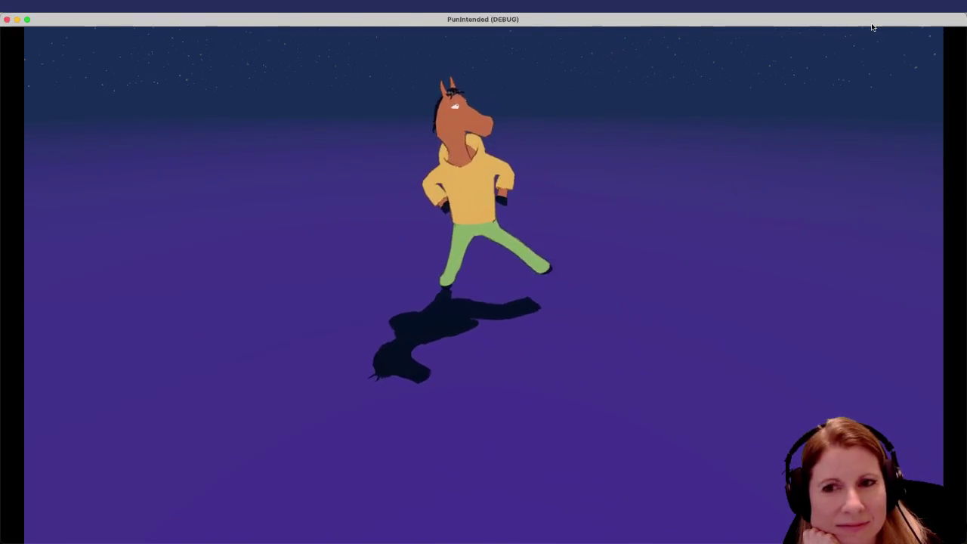
key("F8")
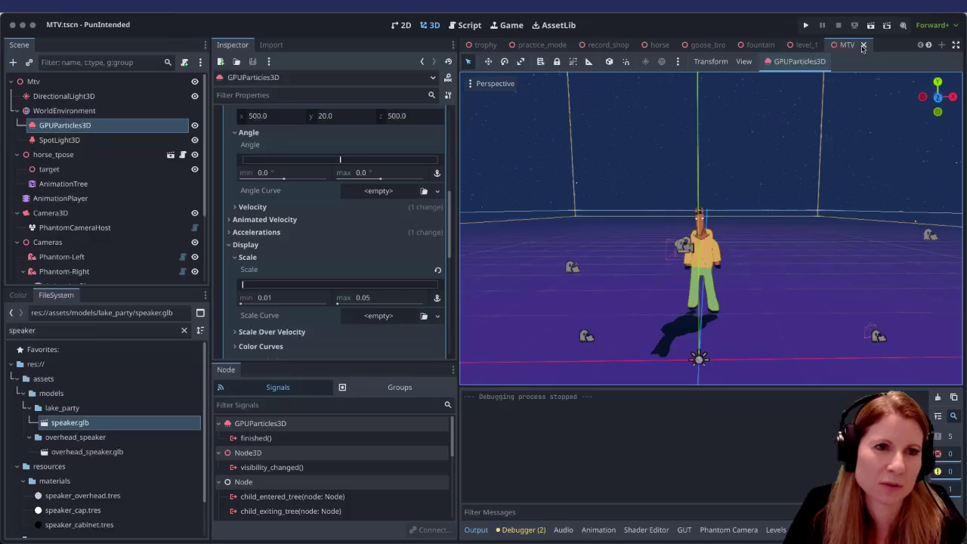
Step: Set the particle Scale max to 0.04, save, and run the scene again
left_click(367, 300)
type("4")
key("Return")
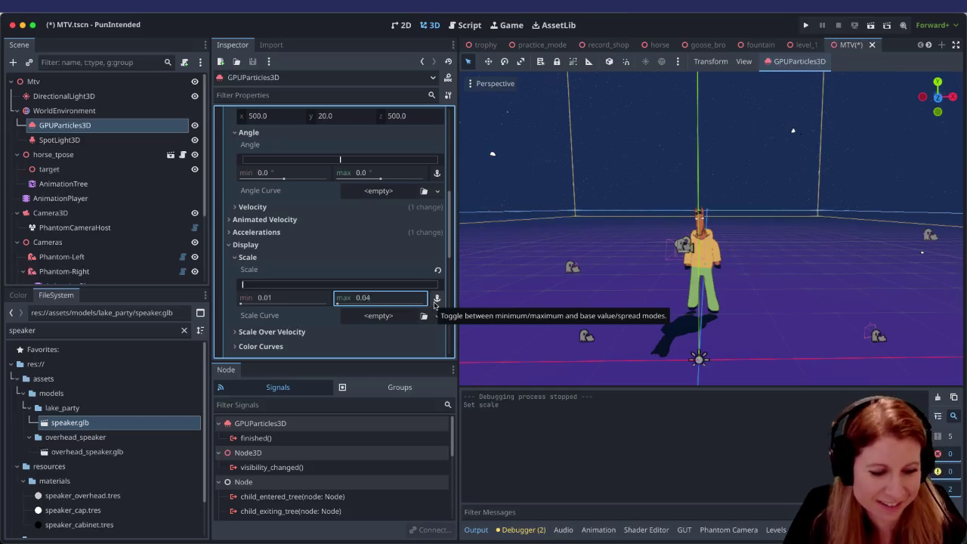
key("ctrl+s")
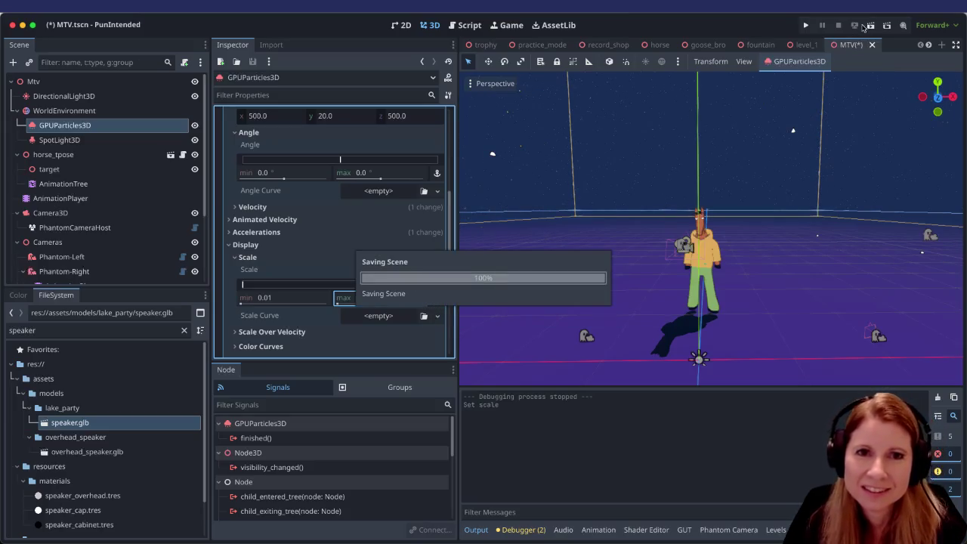
left_click(873, 27)
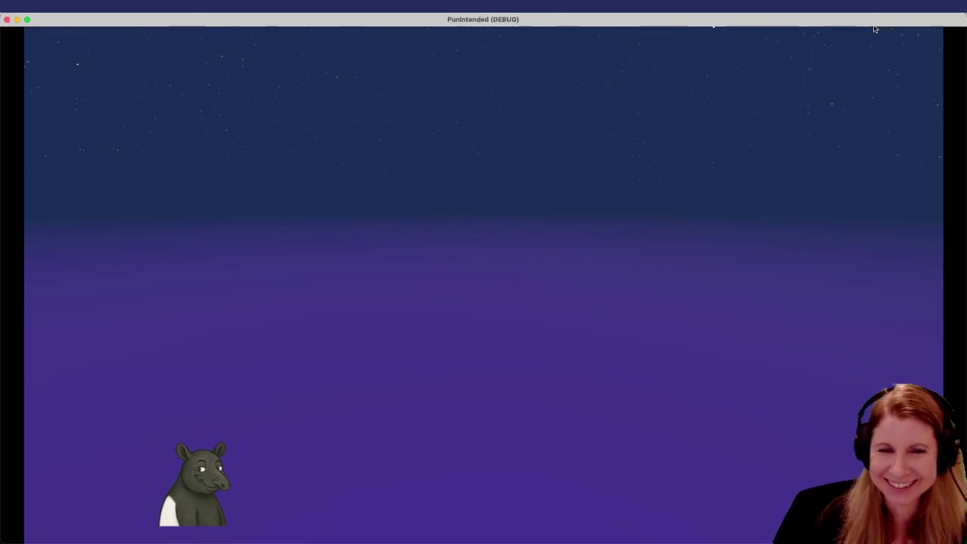
Step: End the PunIntended test run to return to the MTV scene editor
key("super+q")
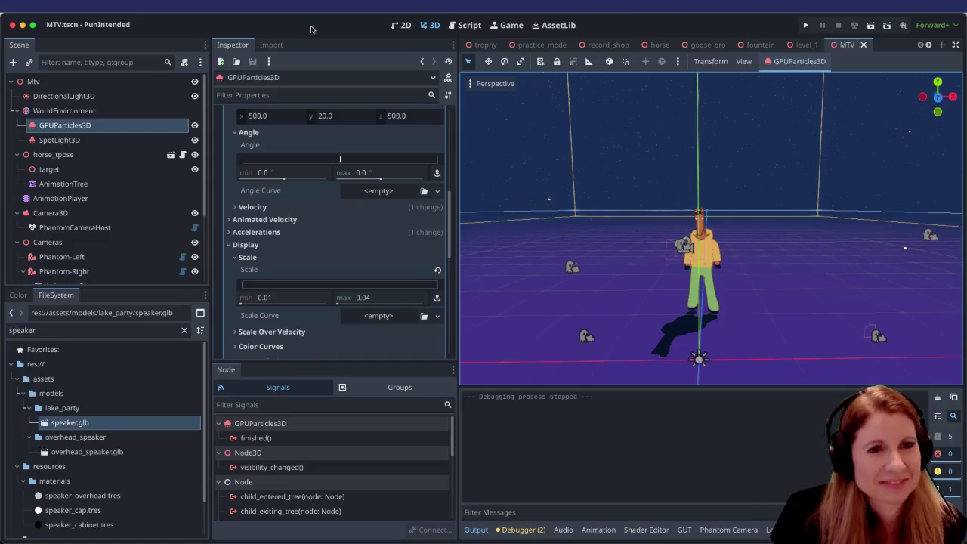
left_click(385, 302)
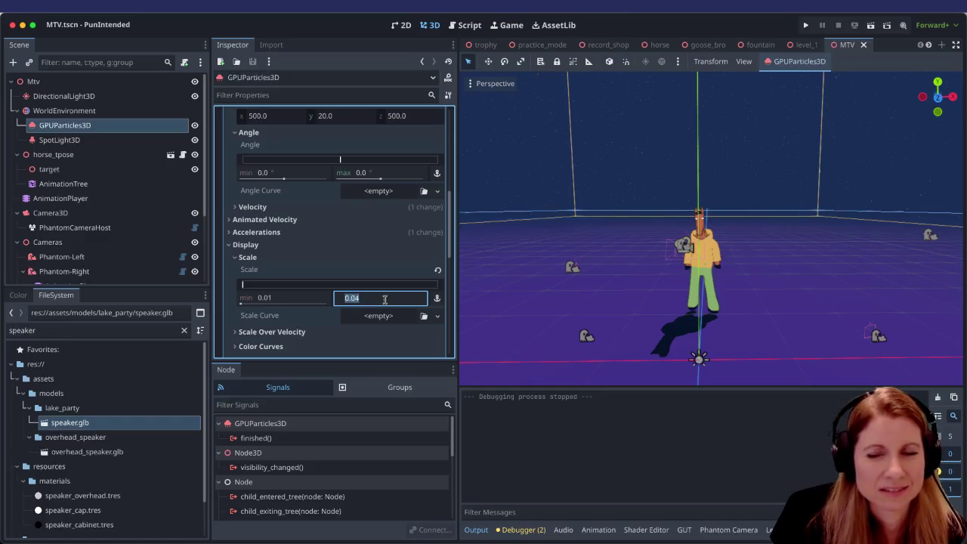
key("BackSpace")
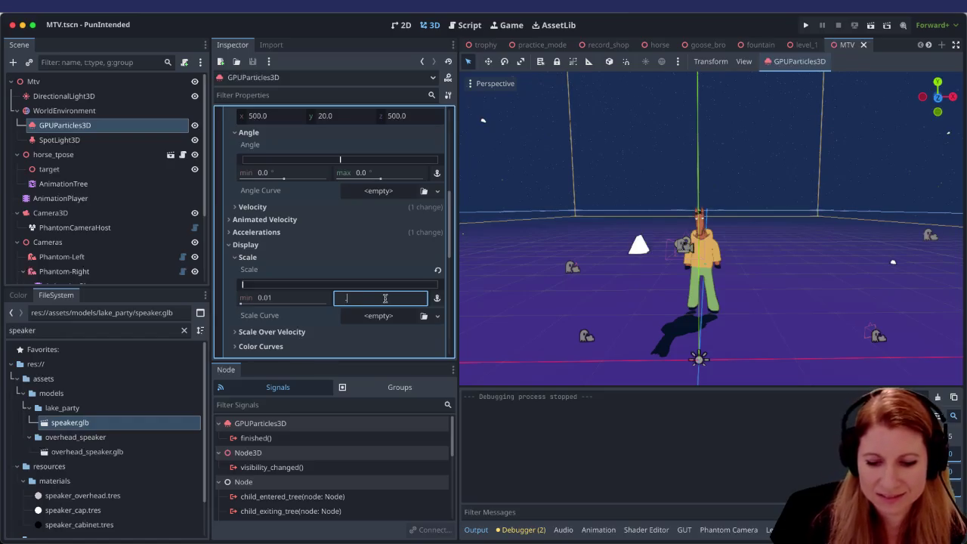
type(".045")
key("Return")
left_click(385, 298)
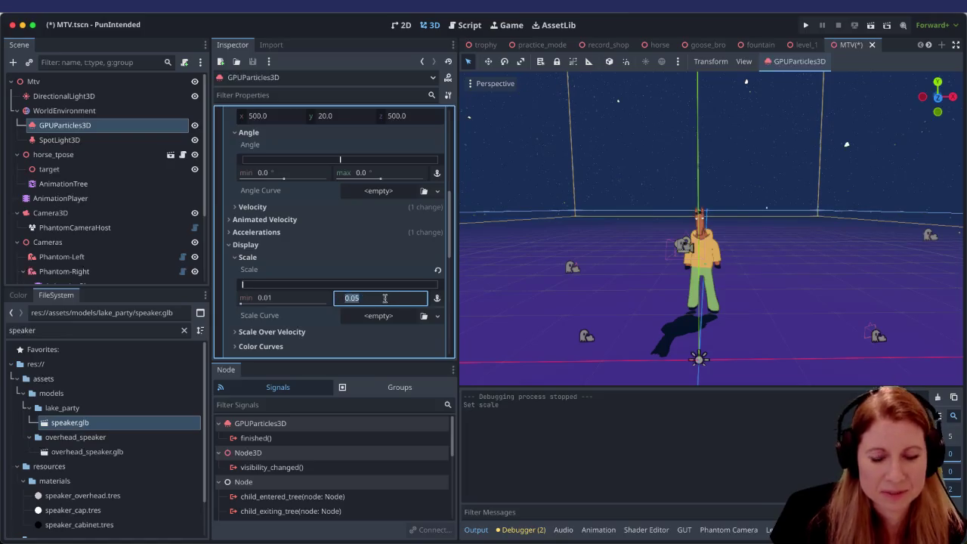
type(".04")
key("Return")
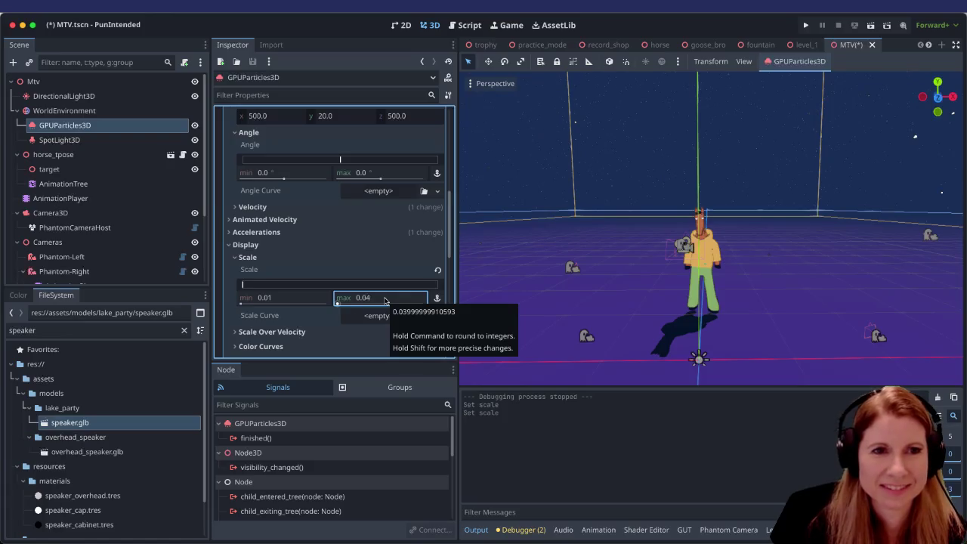
scroll(800, 224, "down", 10)
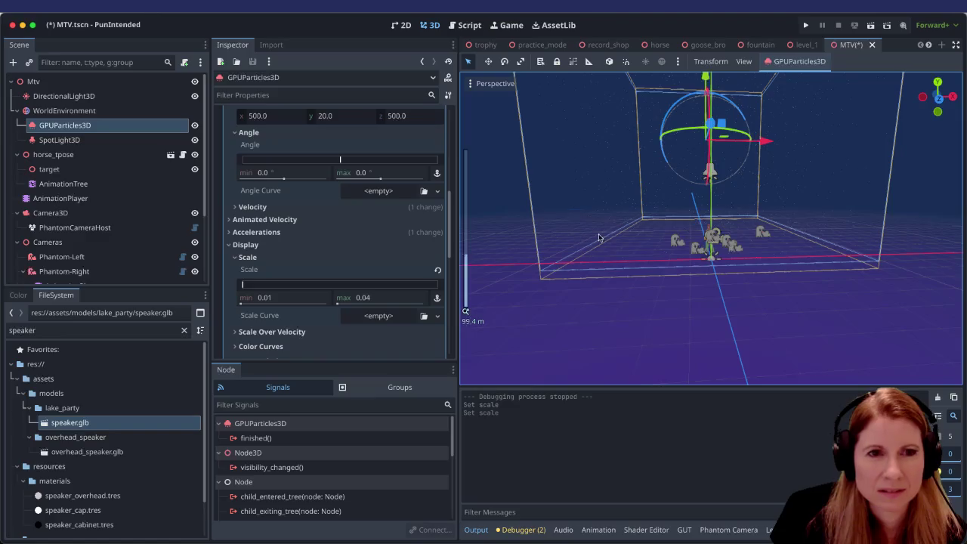
Step: Select the GPUParticles3D node in the scene tree and frame it in the viewport
scroll(829, 260, "up", 1)
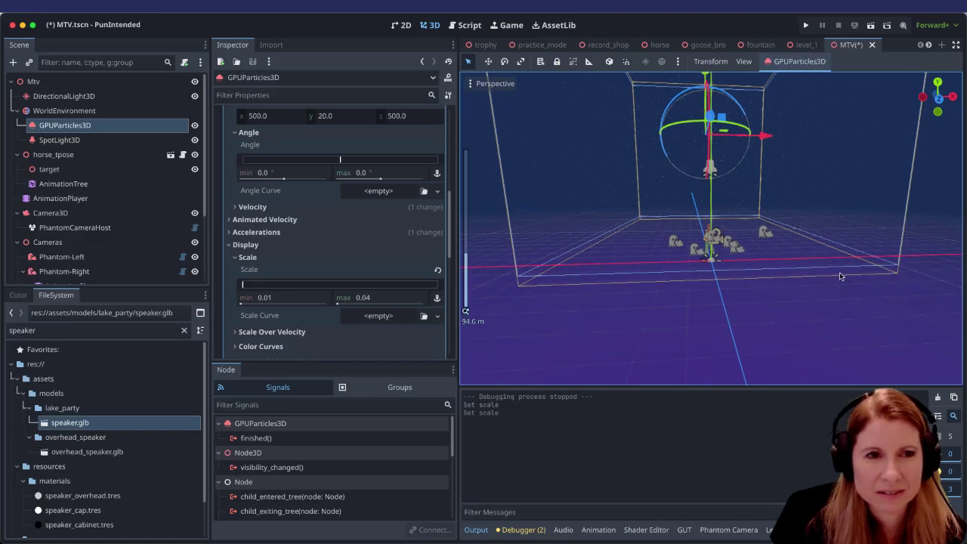
scroll(817, 276, "up", 3)
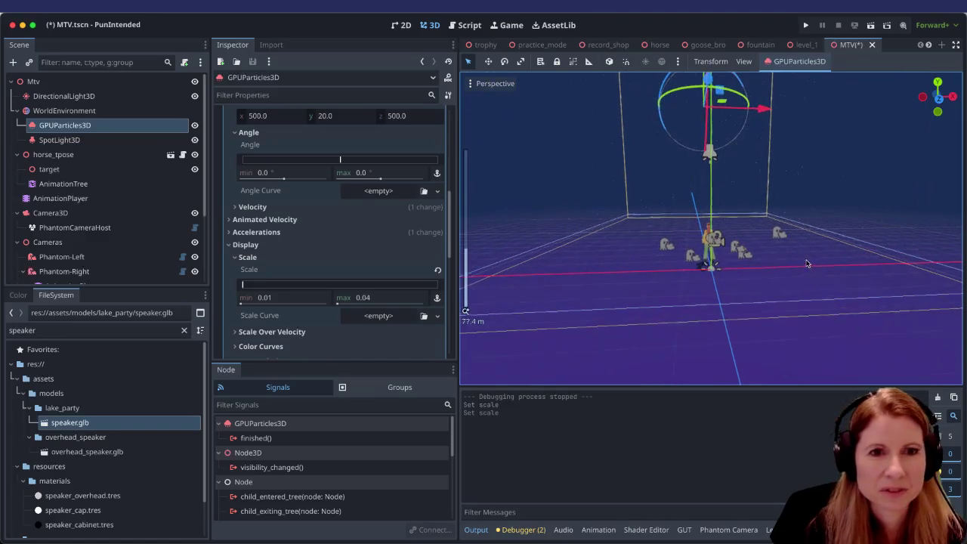
left_click(653, 219)
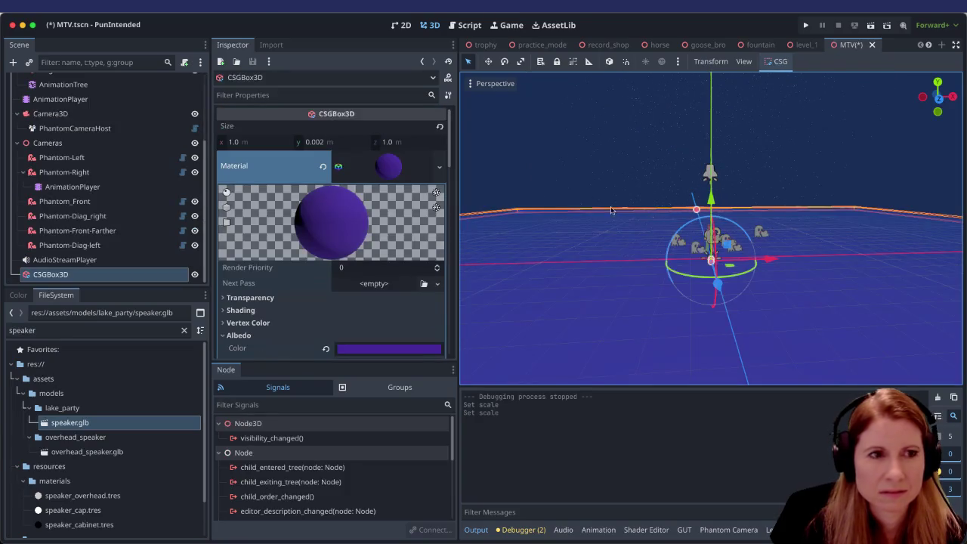
left_click(76, 129)
scroll(113, 136, "up", 4)
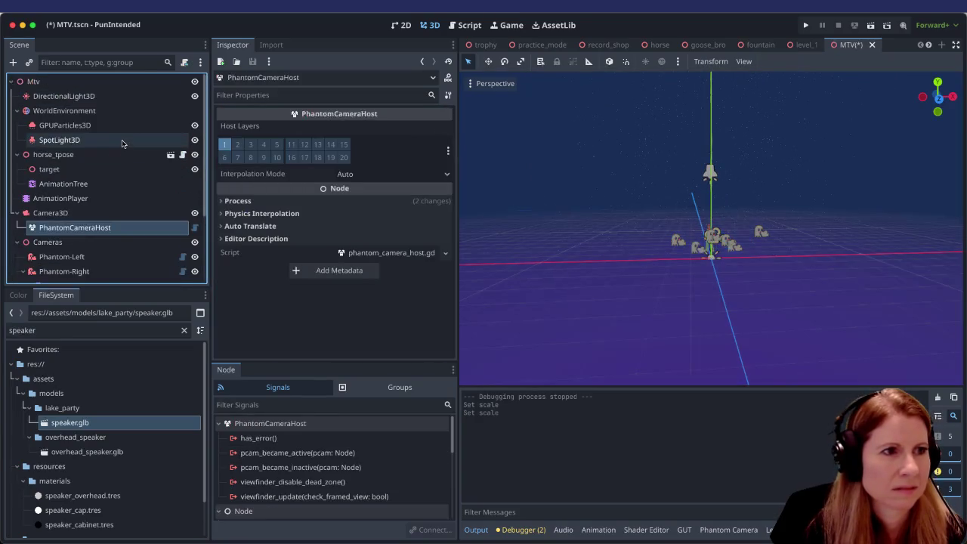
double_click(106, 99)
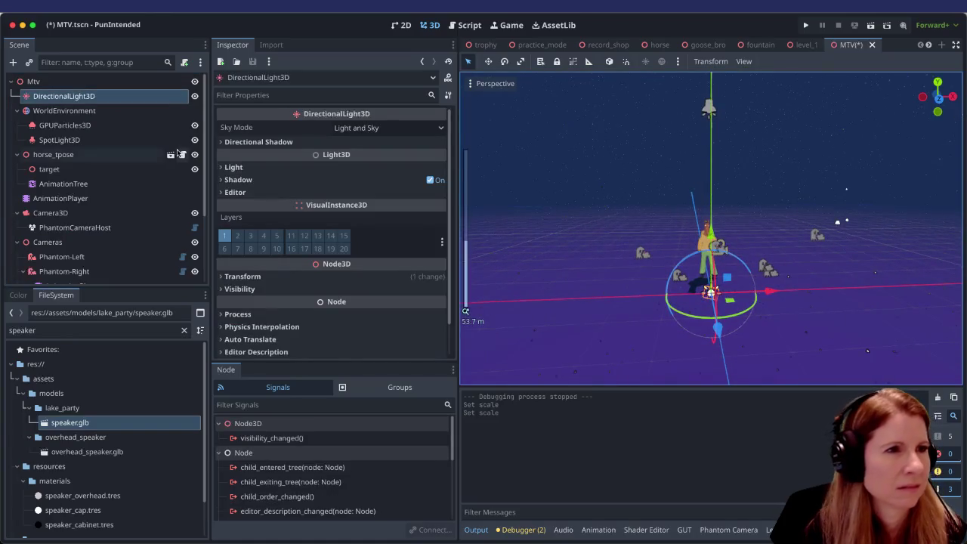
left_click(110, 127)
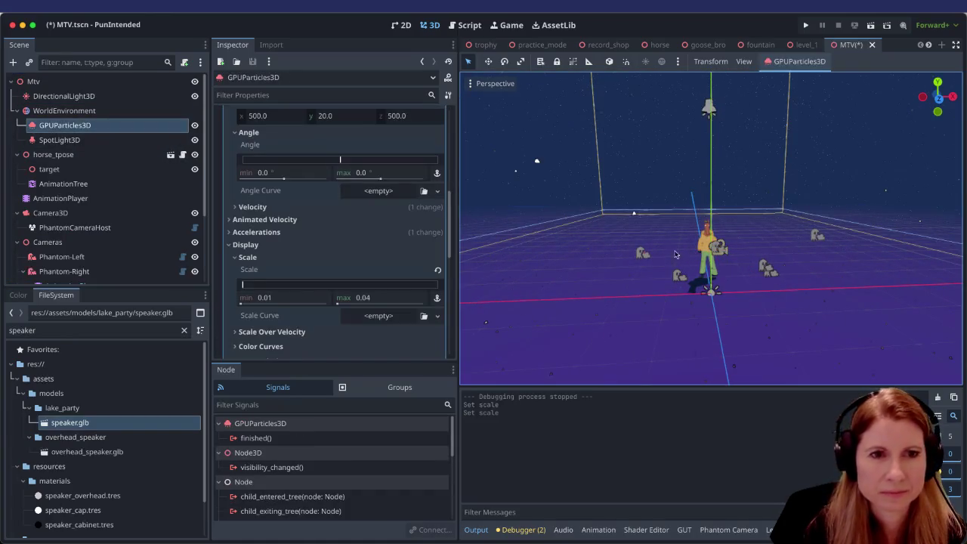
scroll(604, 232, "down", 3)
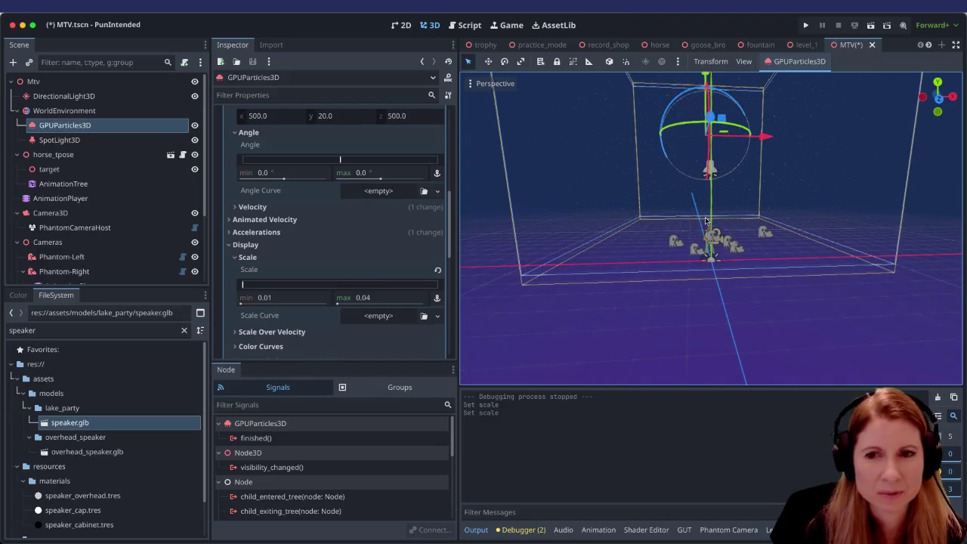
scroll(688, 226, "up", 4)
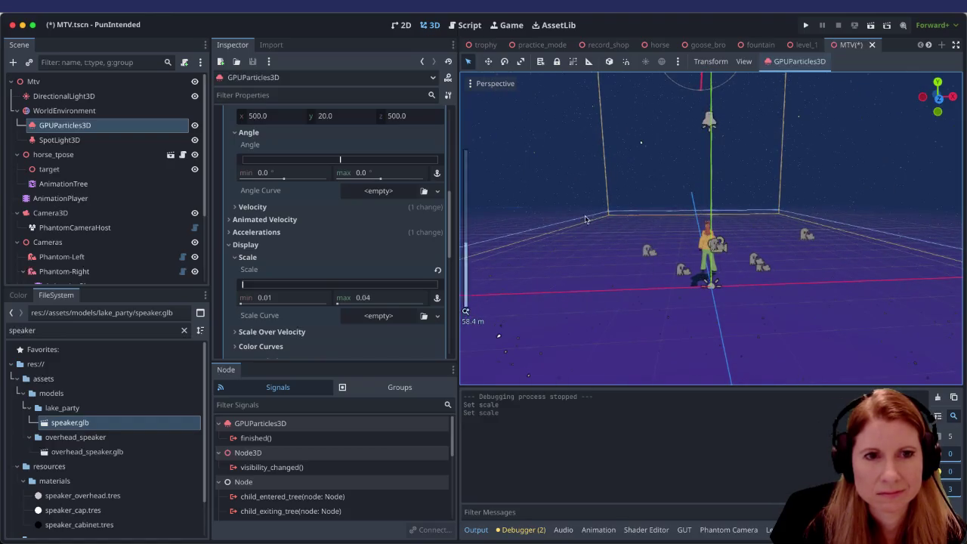
key("f")
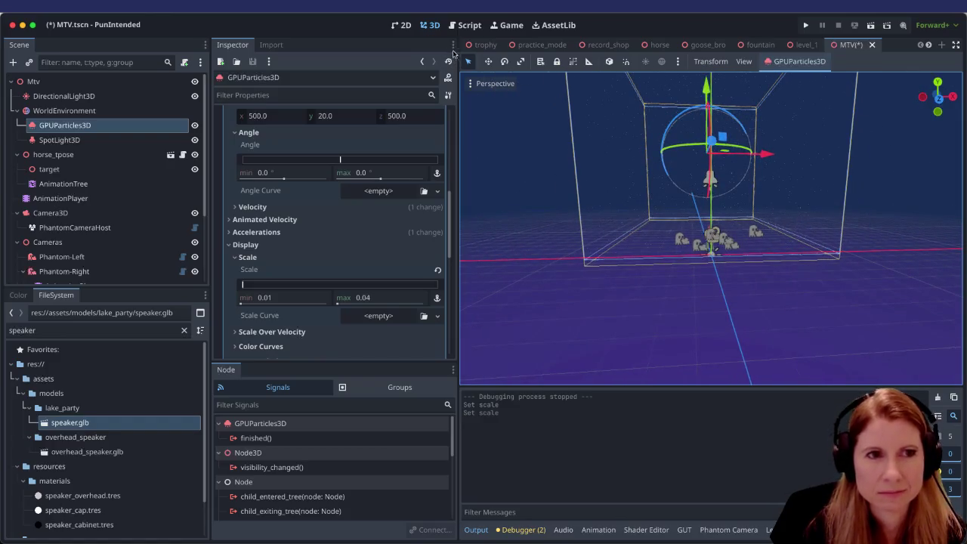
Step: Move the particle emitter box about -16 m along Z and save MTV.tscn
left_click(491, 63)
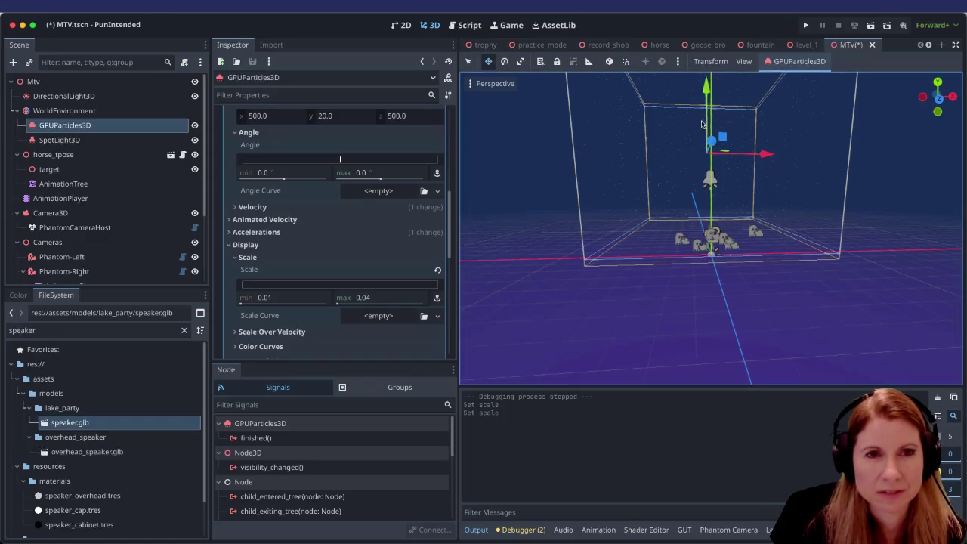
left_click_drag(723, 142, 723, 148)
scroll(744, 244, "up", 6)
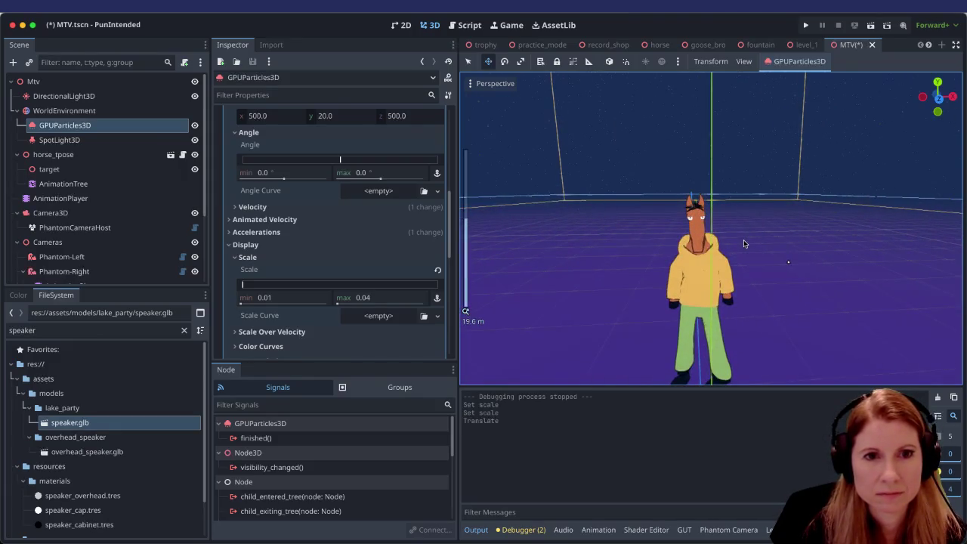
scroll(744, 243, "down", 6)
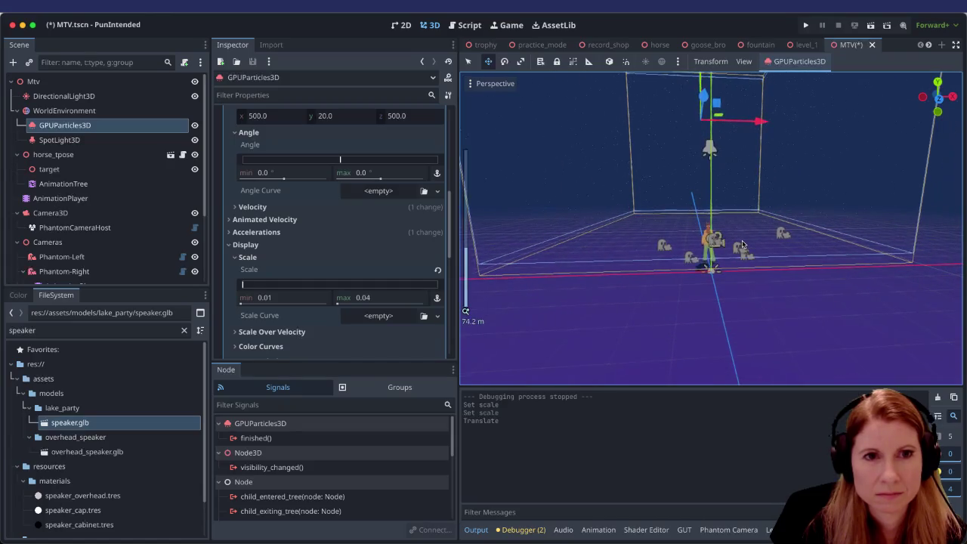
scroll(741, 240, "up", 2)
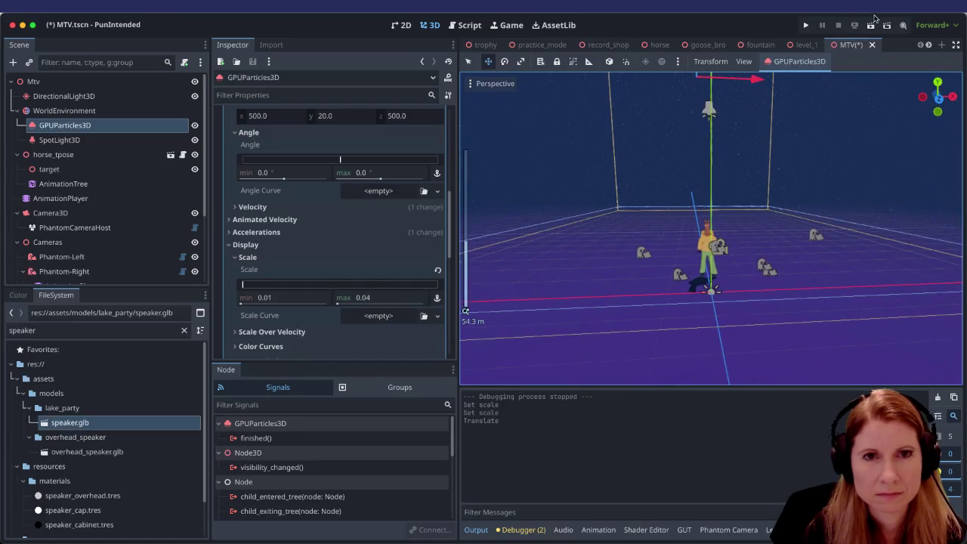
key("ctrl+s")
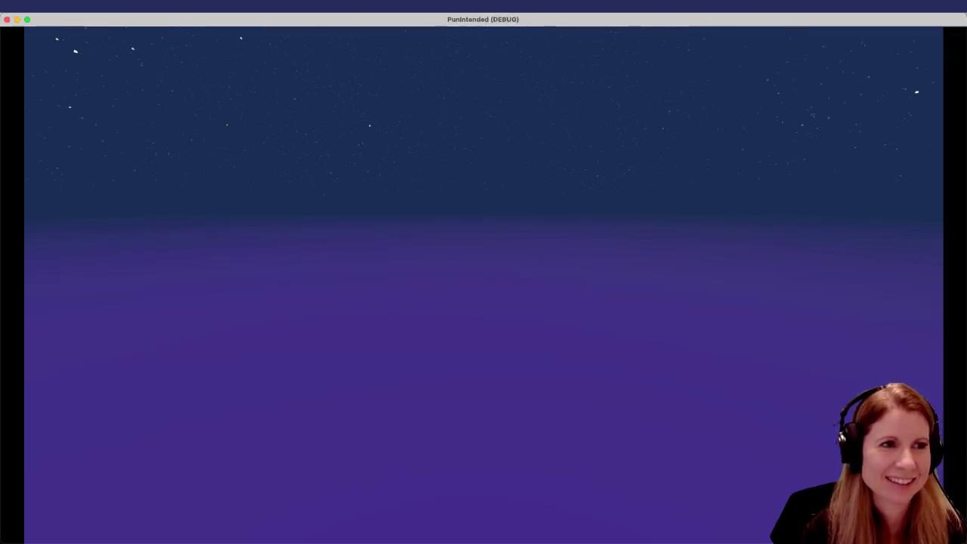
Step: Close the PunIntended debug window after watching the falling particles
key("super+q")
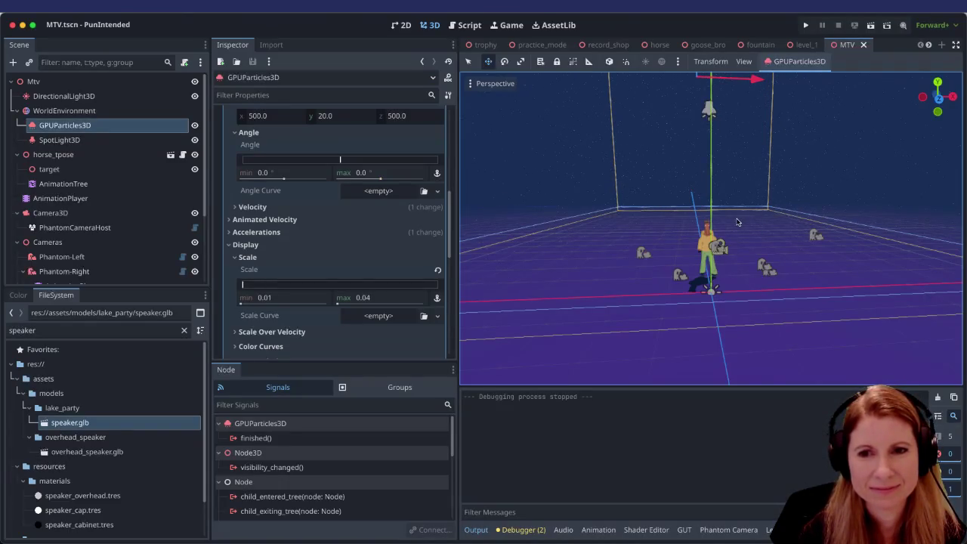
scroll(668, 242, "down", 1)
scroll(667, 242, "down", 5)
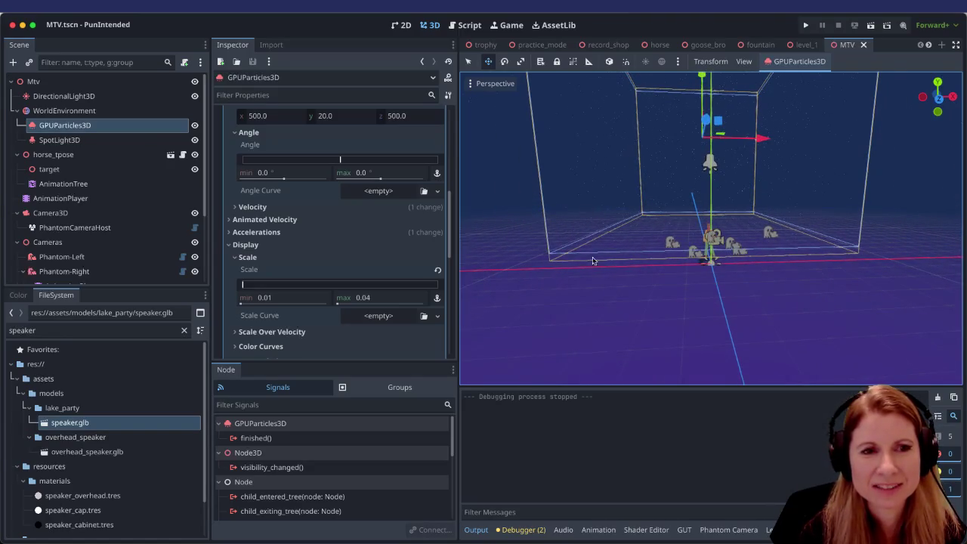
scroll(609, 262, "up", 3)
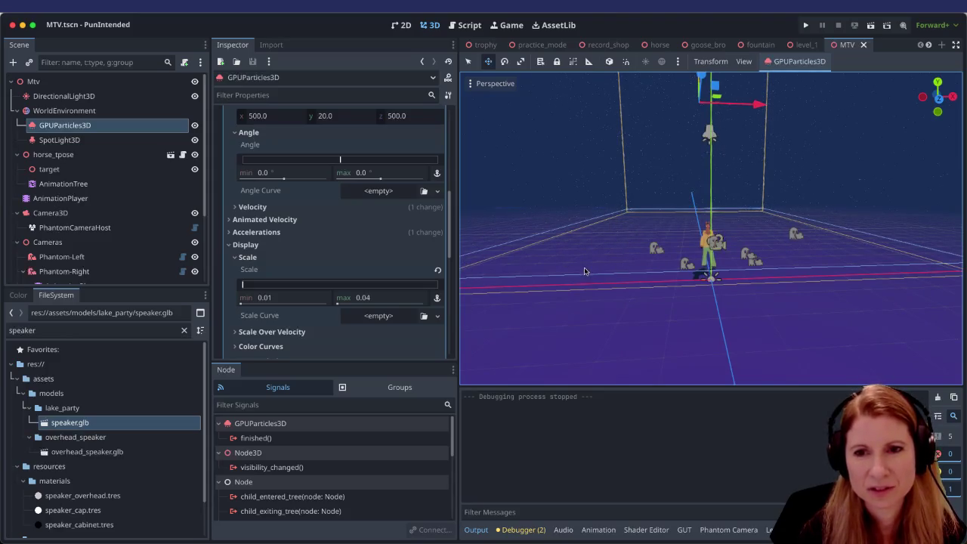
scroll(727, 293, "up", 10)
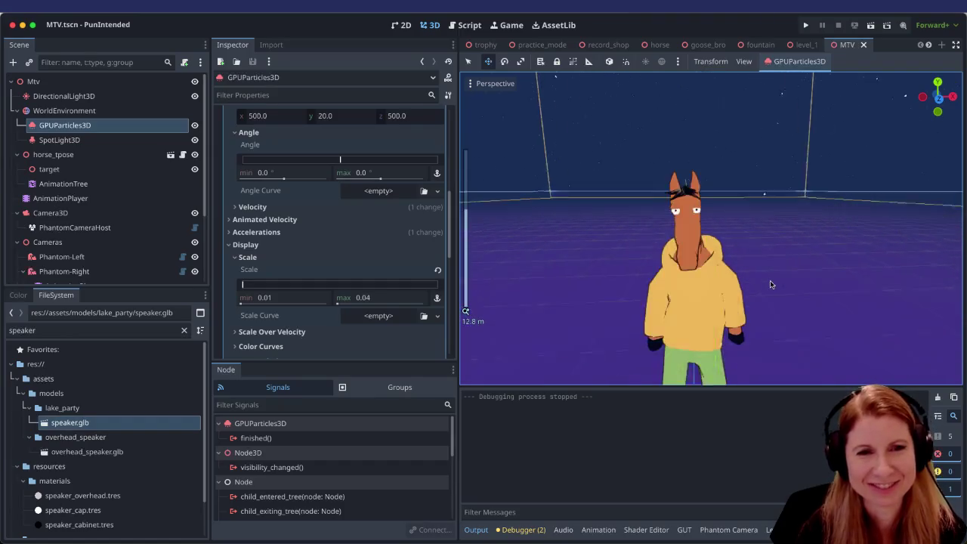
scroll(764, 293, "down", 10)
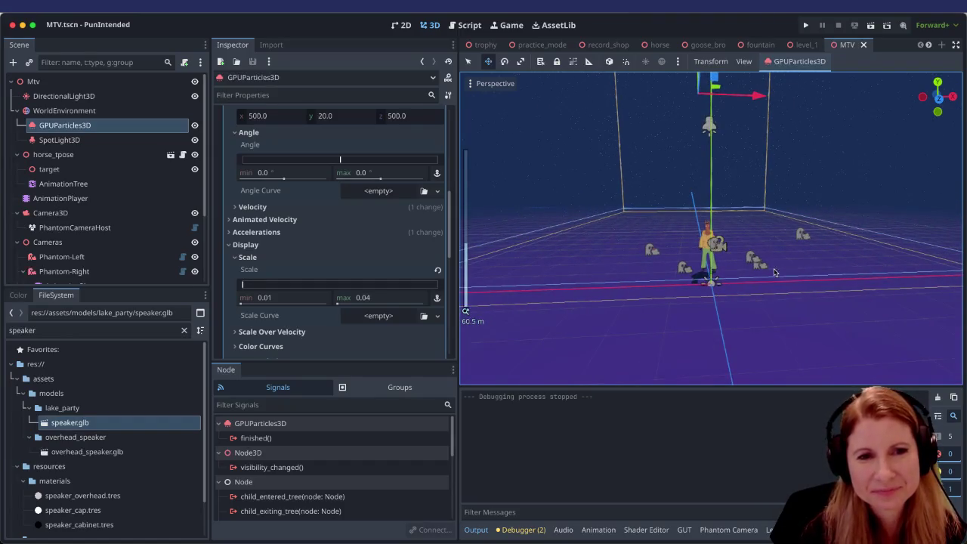
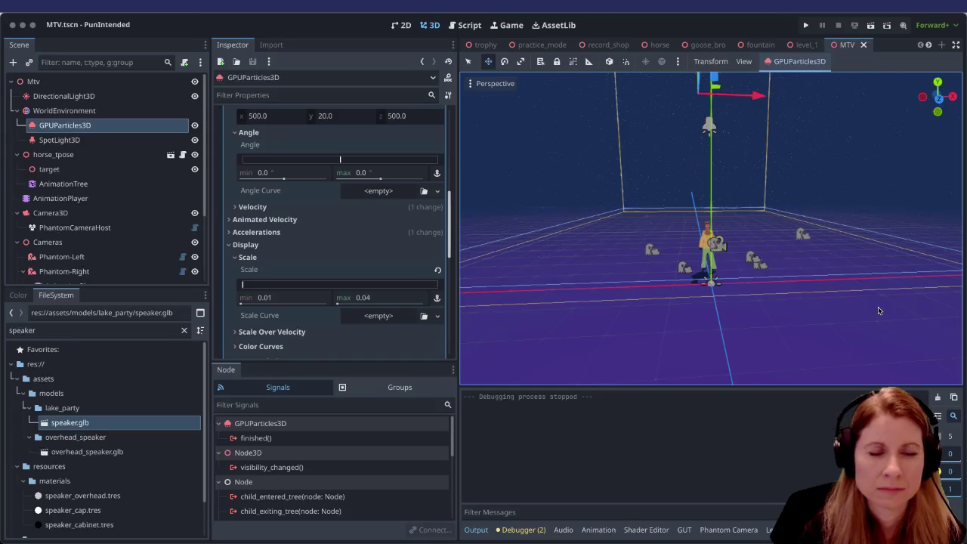
Step: Collapse the particles' Process Material, then briefly inspect their Visibility Range and Transform settings
scroll(361, 242, "up", 5)
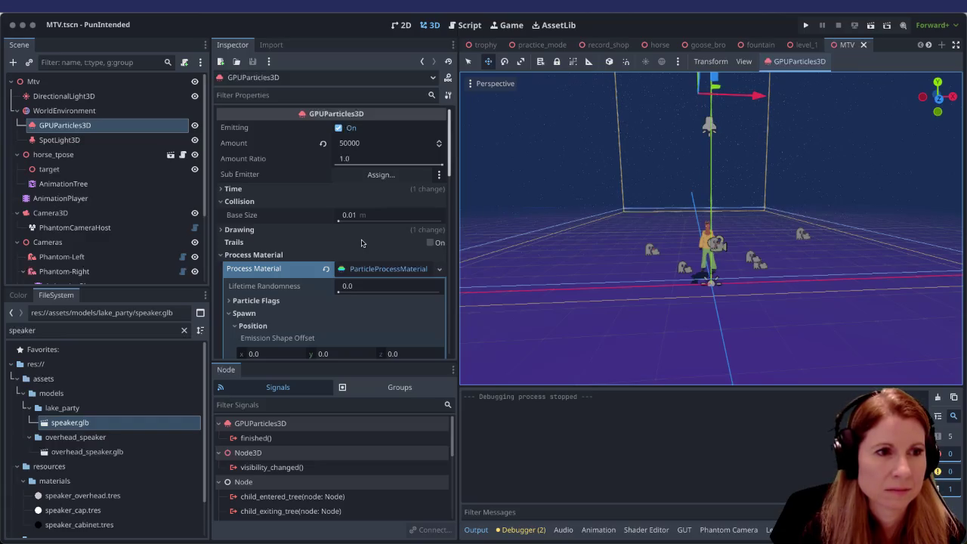
scroll(281, 250, "down", 3)
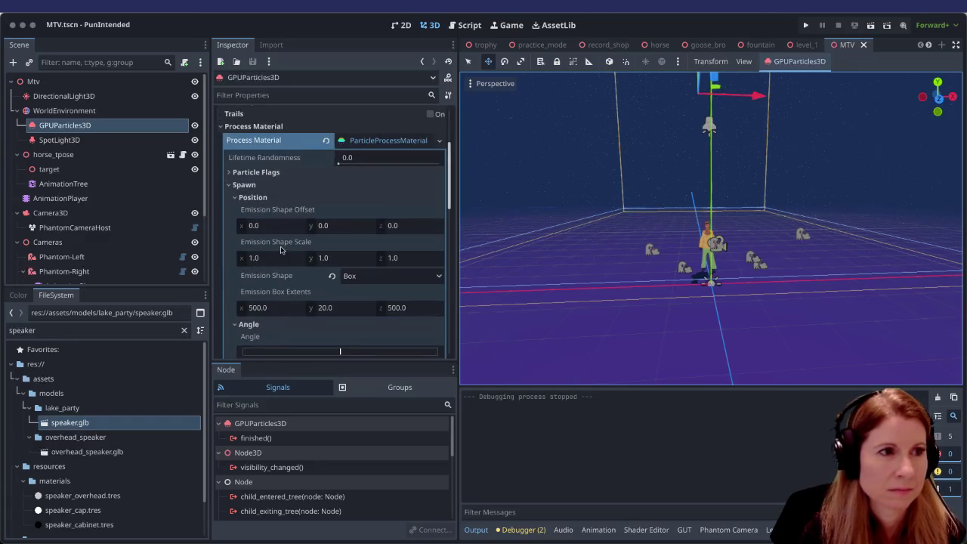
scroll(280, 249, "up", 1)
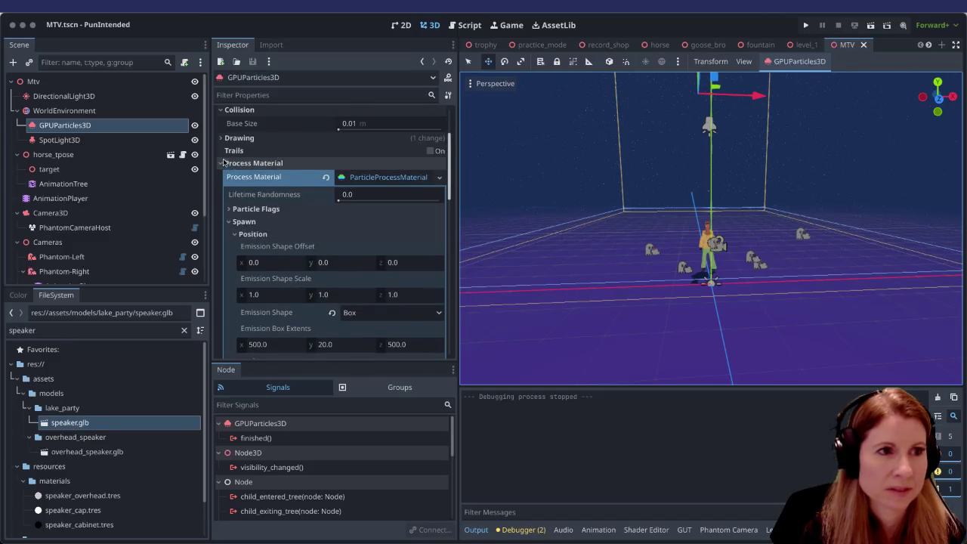
left_click(224, 162)
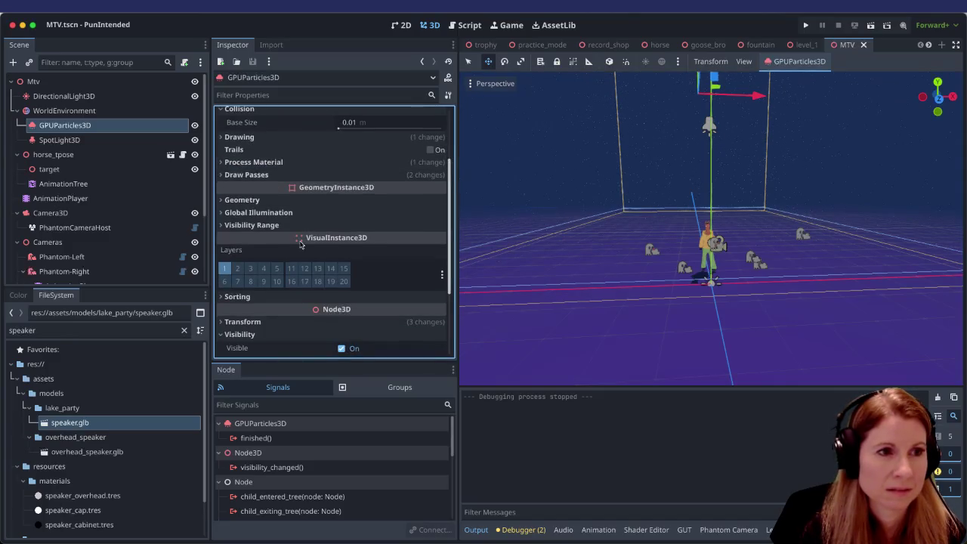
left_click(221, 226)
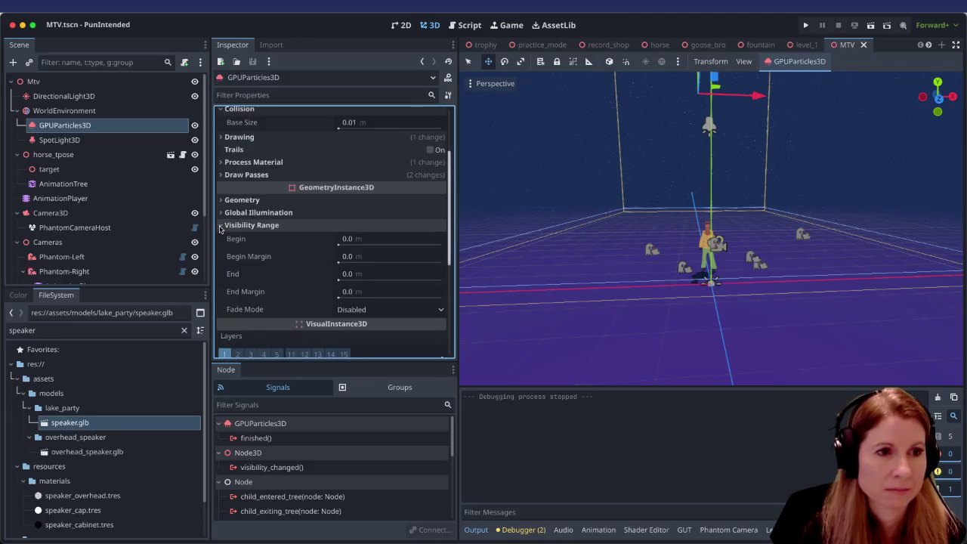
left_click(222, 226)
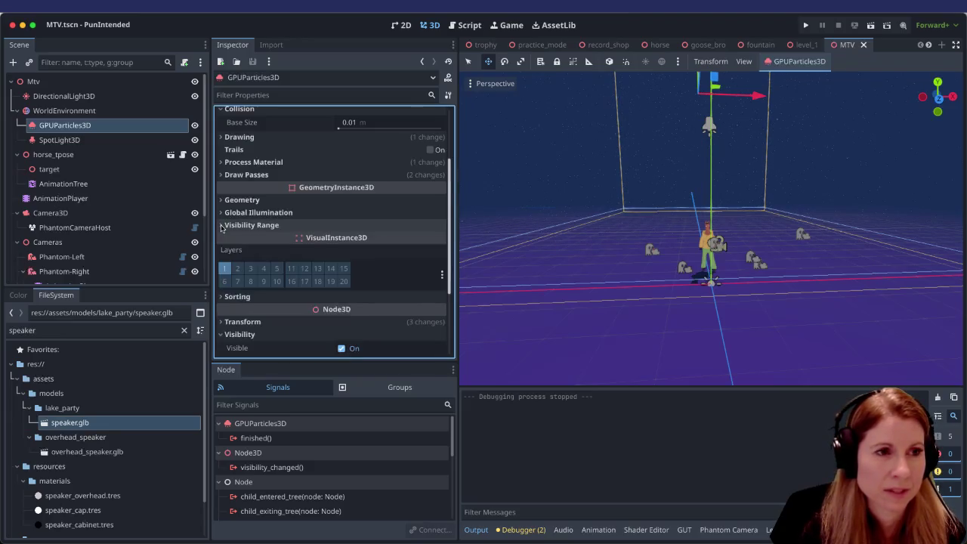
scroll(253, 234, "down", 2)
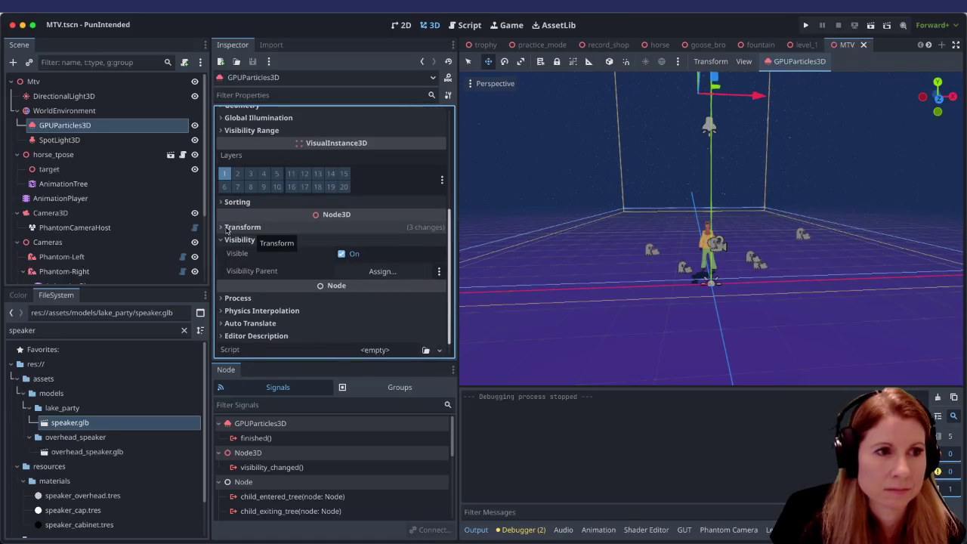
left_click(220, 229)
scroll(223, 229, "down", 1)
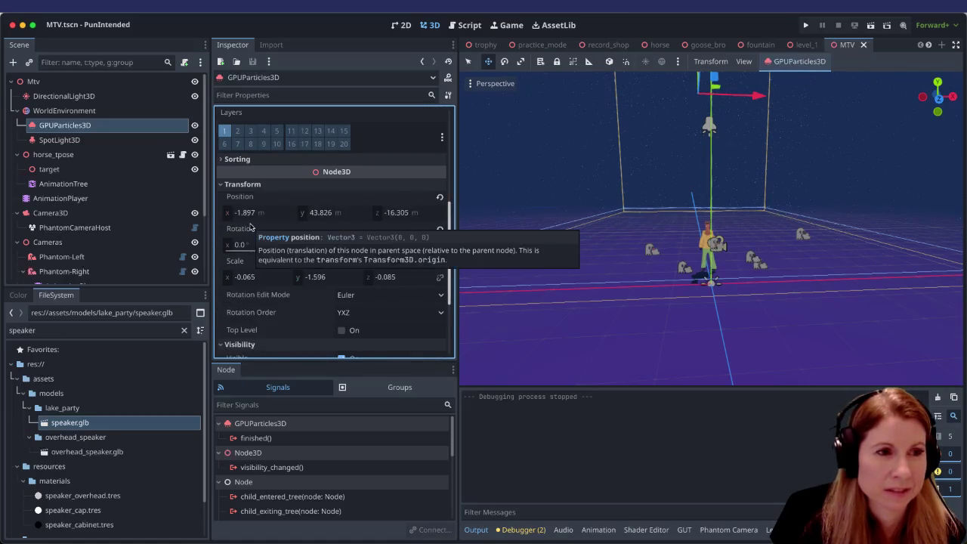
scroll(252, 227, "down", 2)
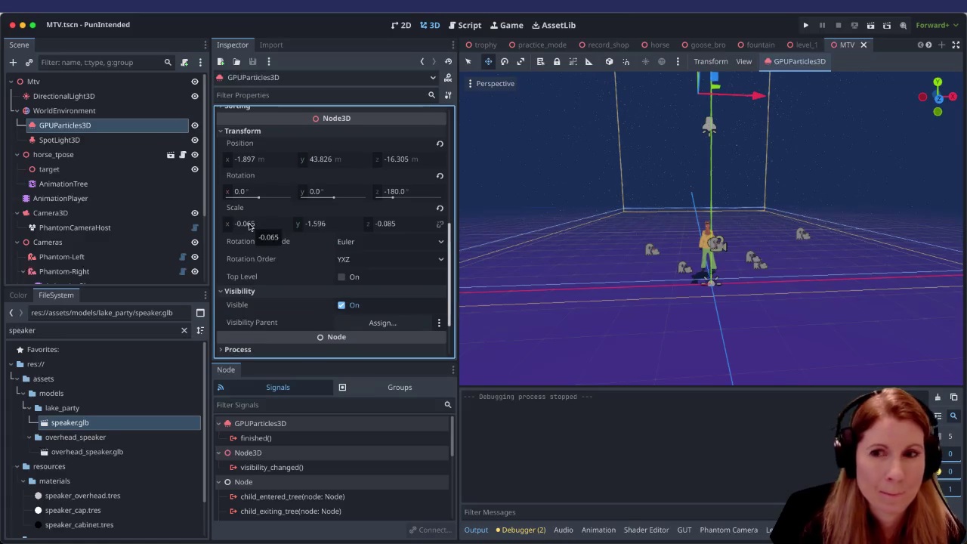
scroll(250, 224, "up", 4)
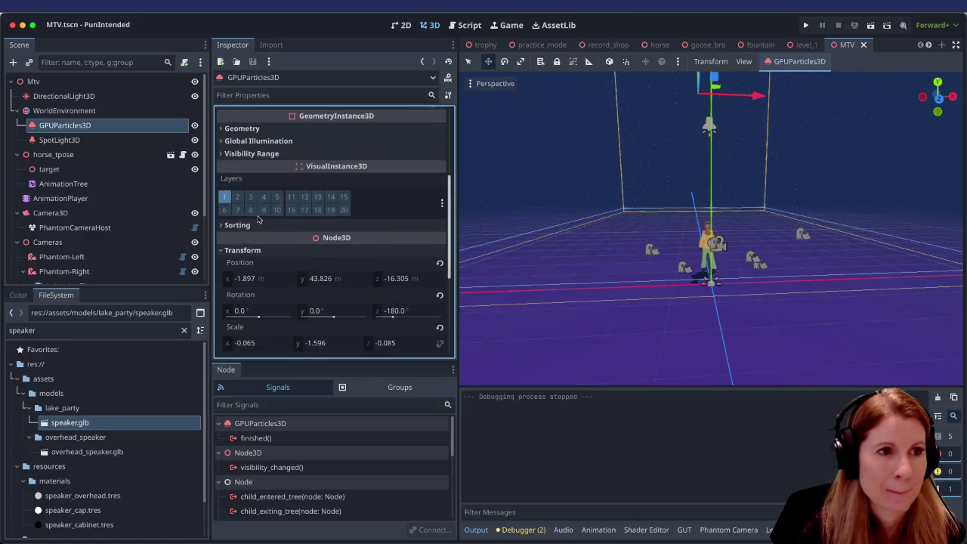
left_click(236, 251)
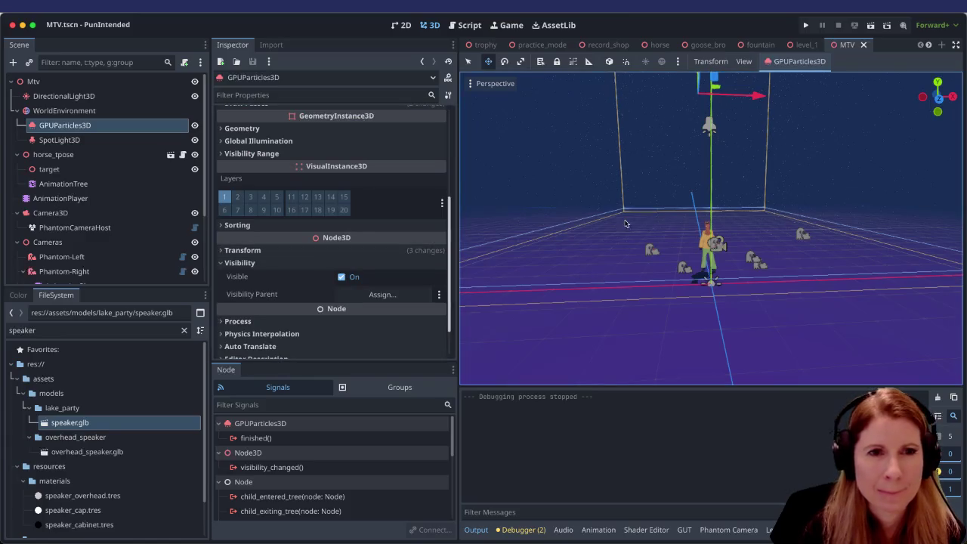
Step: Select the purple box, the Camera3D node and the GPUParticles3D node in turn
left_click(627, 217)
left_click(91, 114)
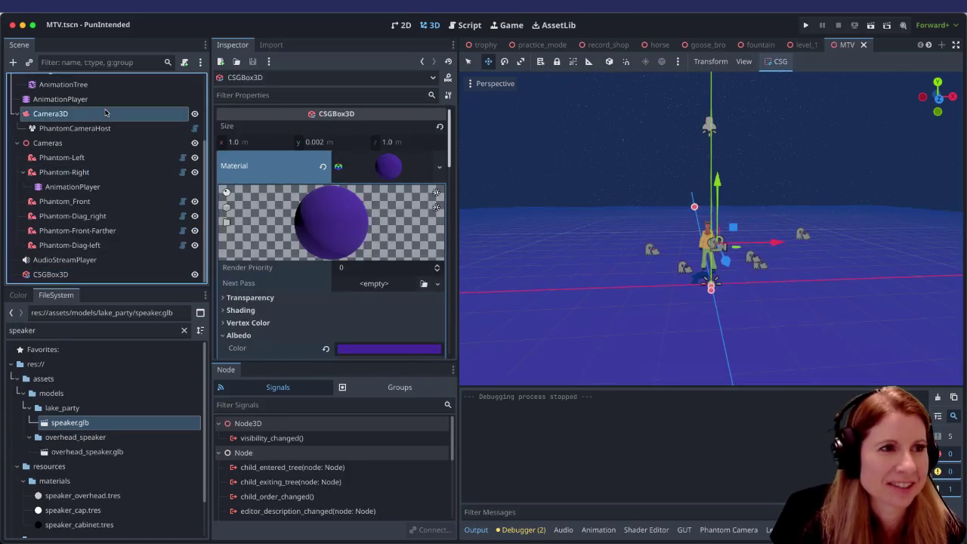
left_click(103, 114)
scroll(103, 118, "up", 3)
left_click(94, 125)
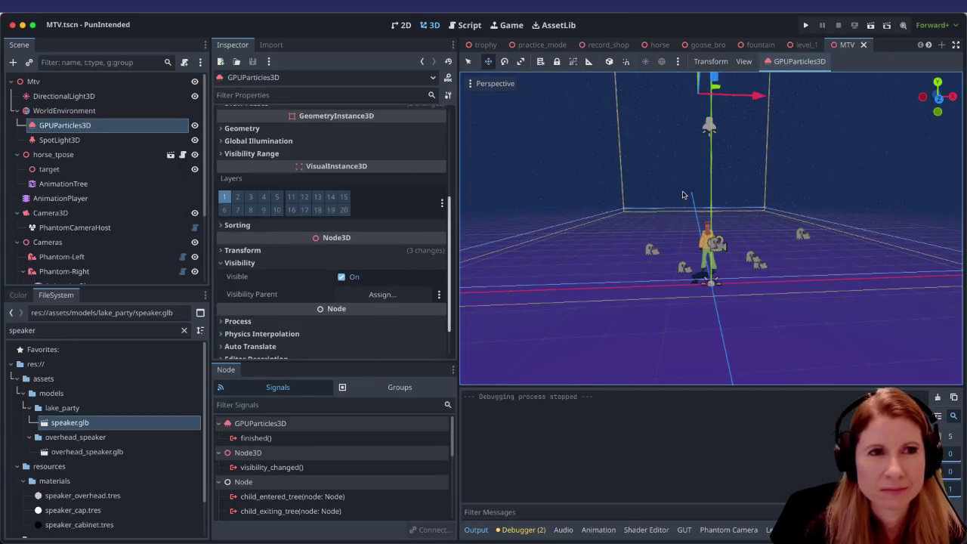
Step: Show WorldEnvironment's settings: Sky background, Glow at intensity 0.8 and strength 1.0
scroll(685, 200, "down", 3)
scroll(685, 200, "down", 2)
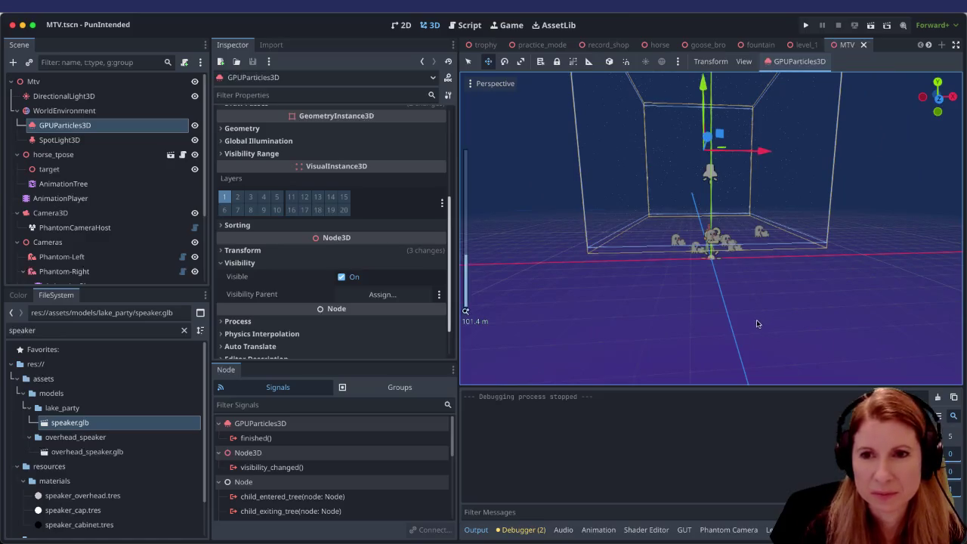
scroll(756, 324, "up", 5)
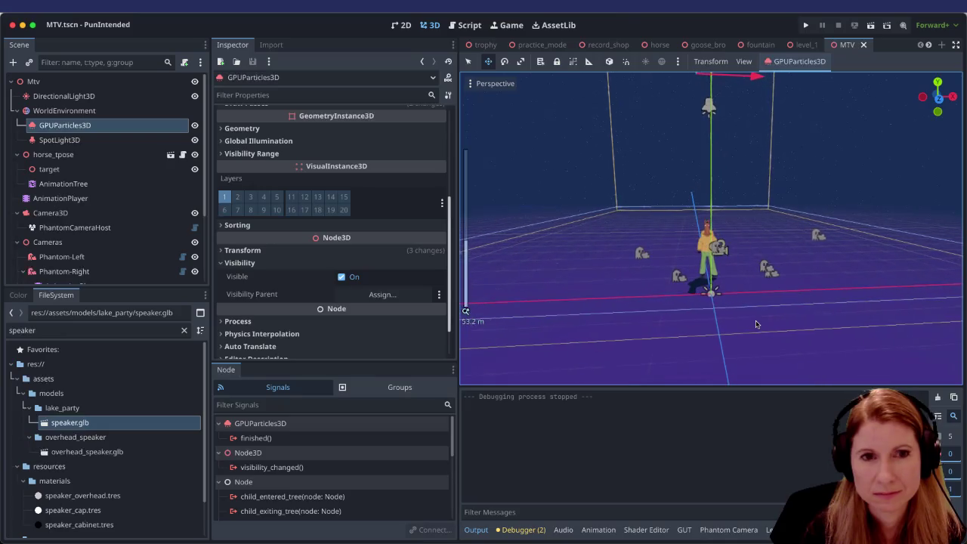
scroll(756, 324, "up", 2)
scroll(747, 324, "down", 4)
scroll(748, 323, "up", 1)
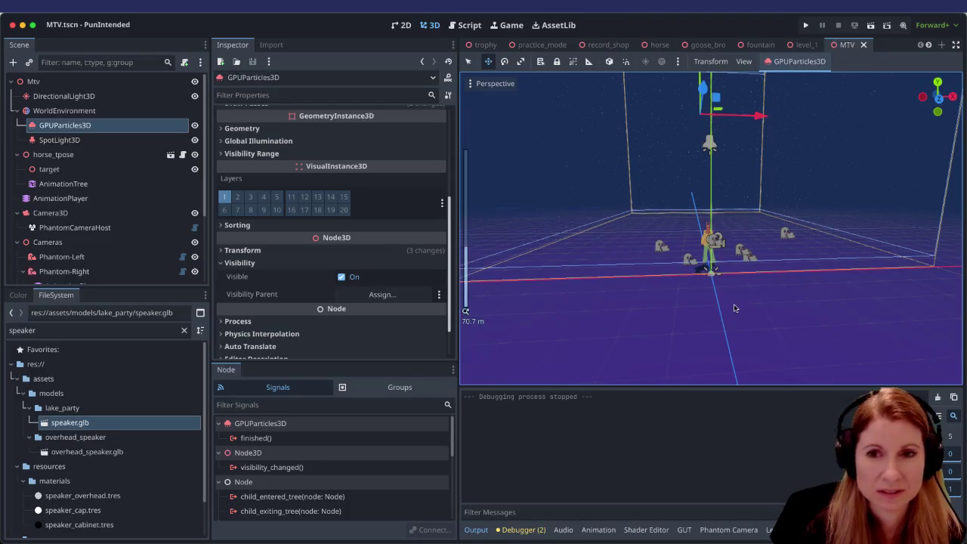
left_click(95, 111)
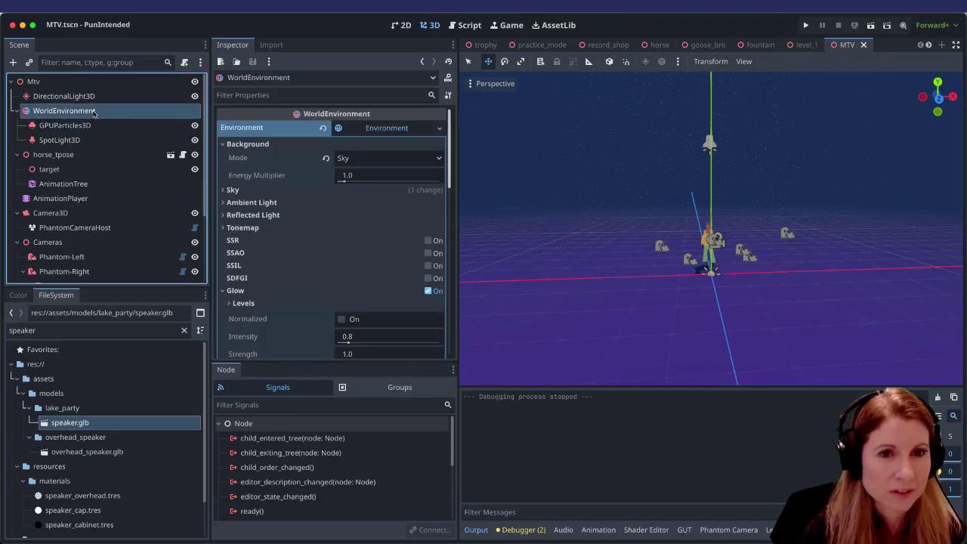
Step: Check the glow Levels (3 and 5 at 1.0), collapse Fog, and reach Compositor Effects
scroll(751, 332, "up", 10)
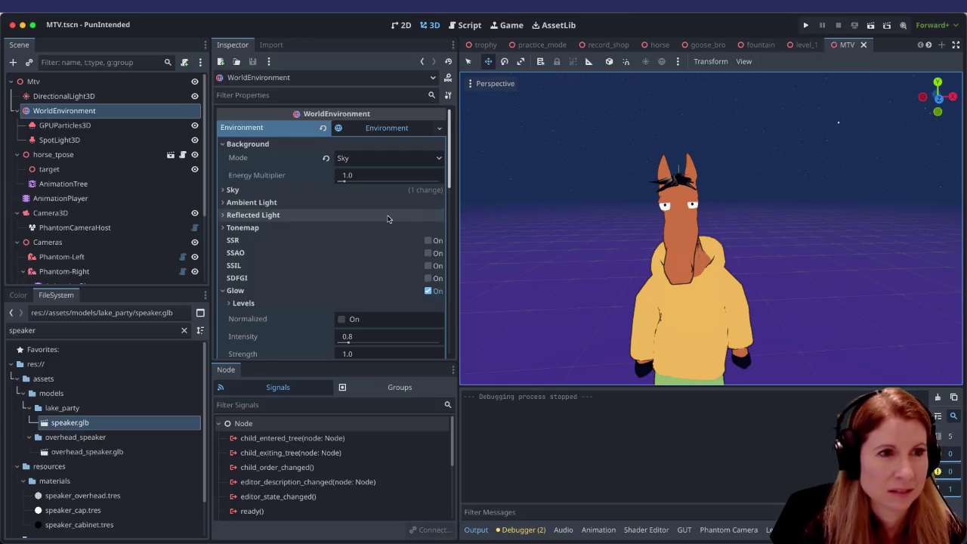
scroll(348, 235, "down", 5)
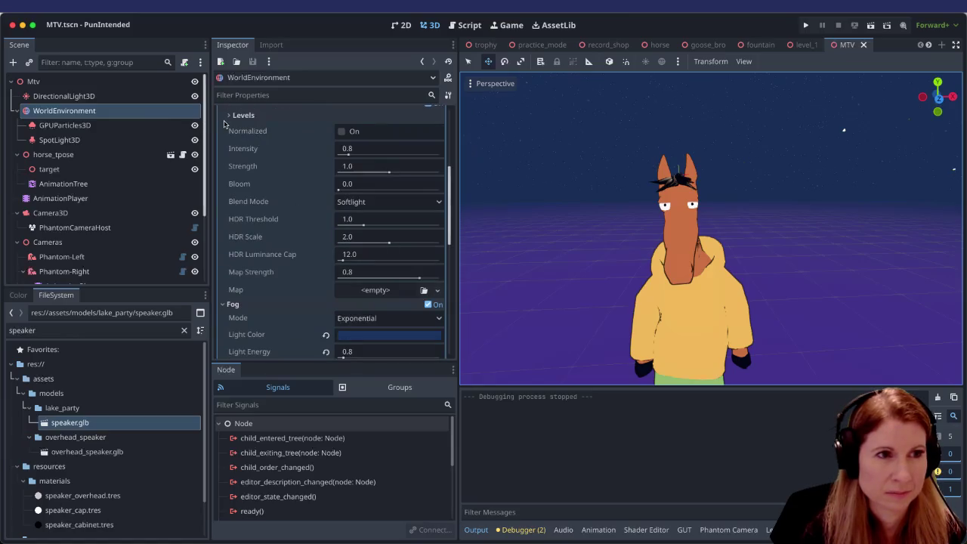
left_click(227, 118)
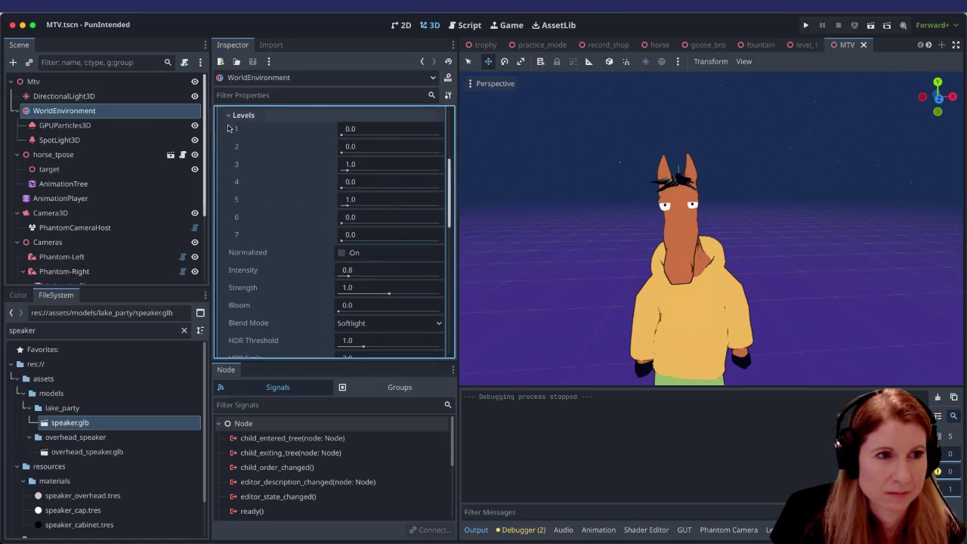
left_click(229, 117)
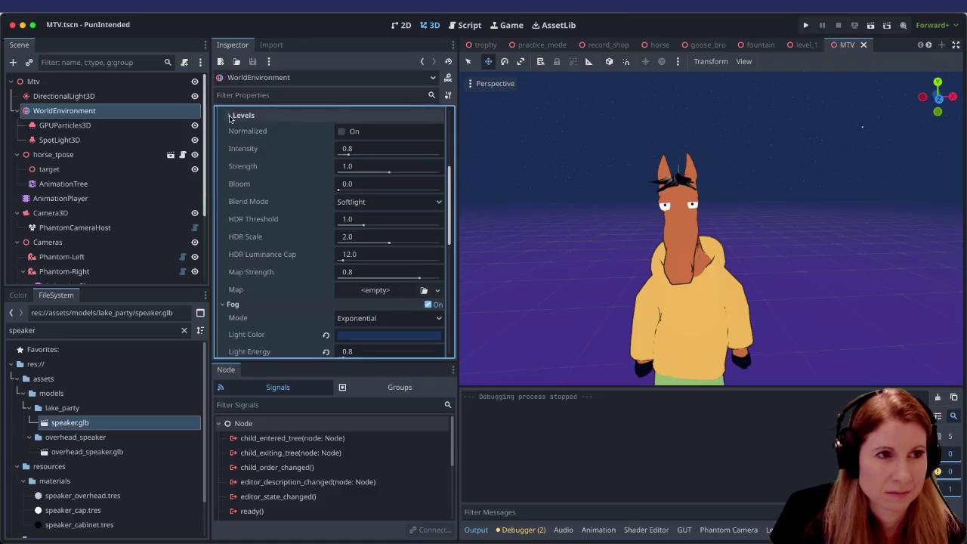
left_click(224, 304)
left_click(227, 117)
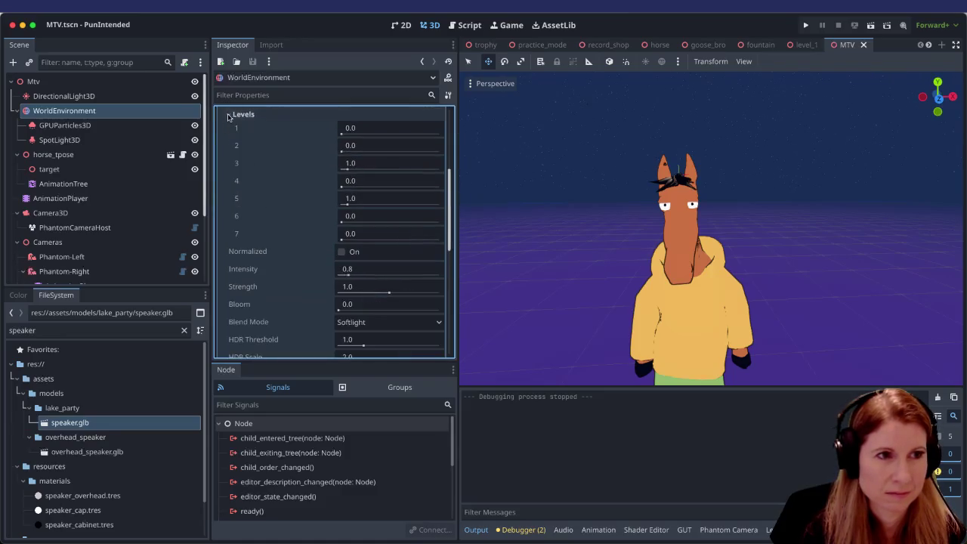
left_click(230, 117)
scroll(302, 220, "down", 5)
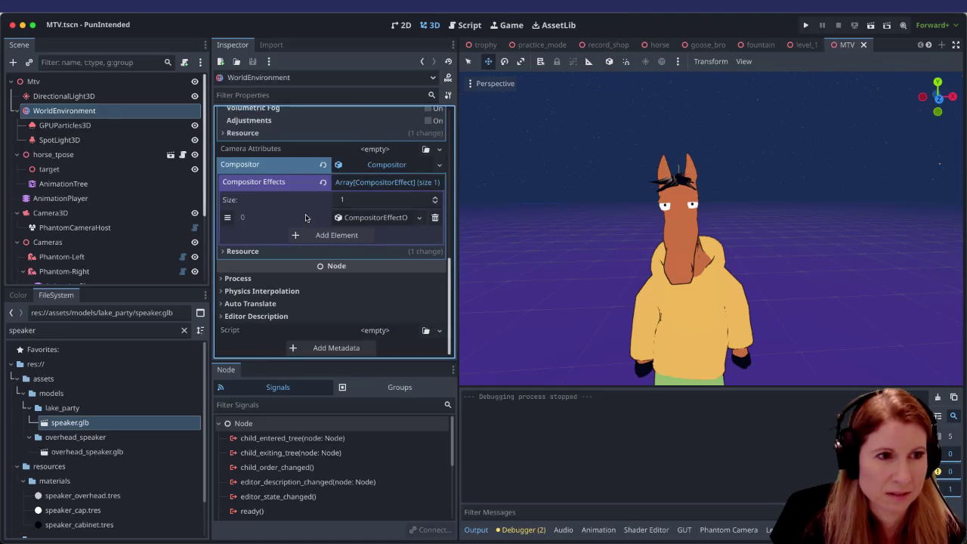
left_click(391, 184)
left_click(378, 237)
left_click(378, 217)
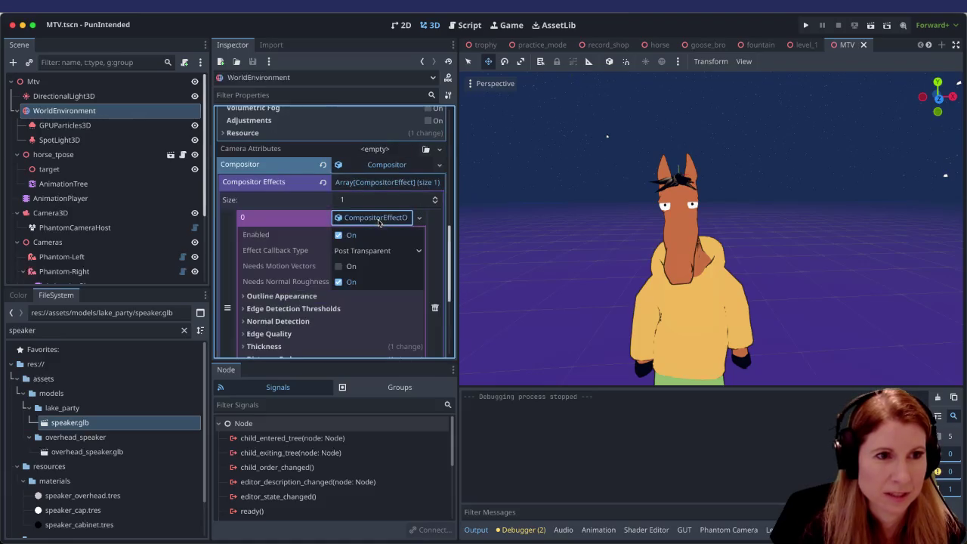
scroll(371, 226, "down", 3)
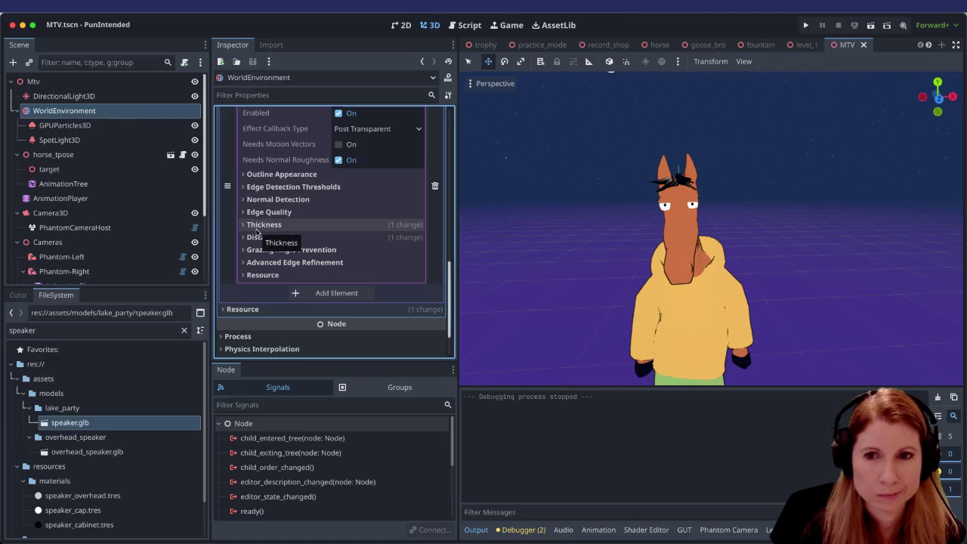
left_click(261, 226)
scroll(302, 247, "down", 2)
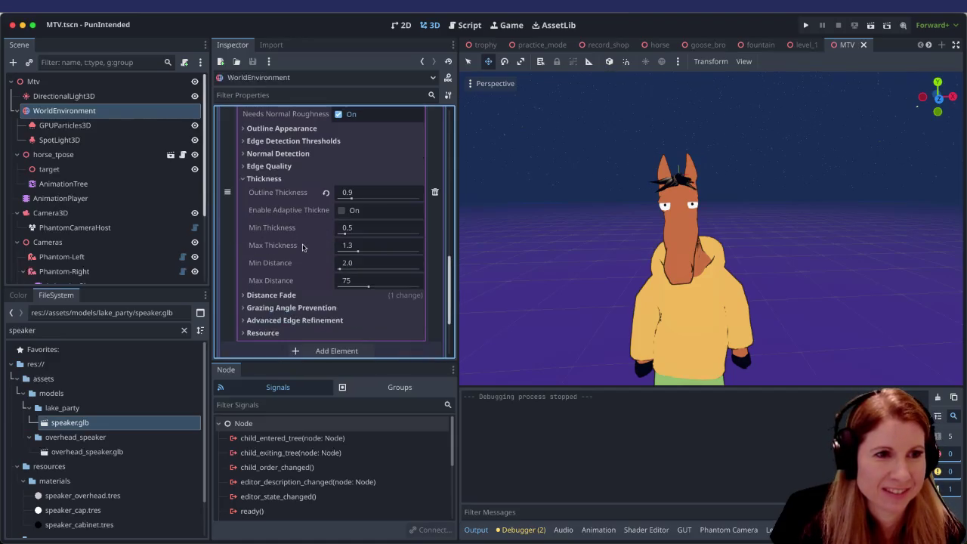
scroll(274, 263, "down", 2)
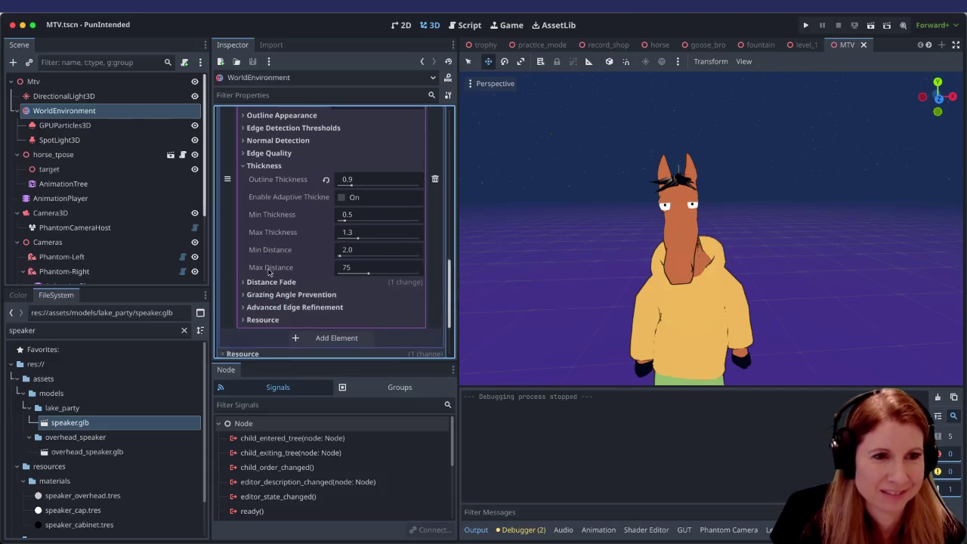
mouse_move(710, 295)
left_mouse_down()
mouse_move(649, 268)
mouse_move(716, 268)
mouse_move(637, 281)
left_mouse_up()
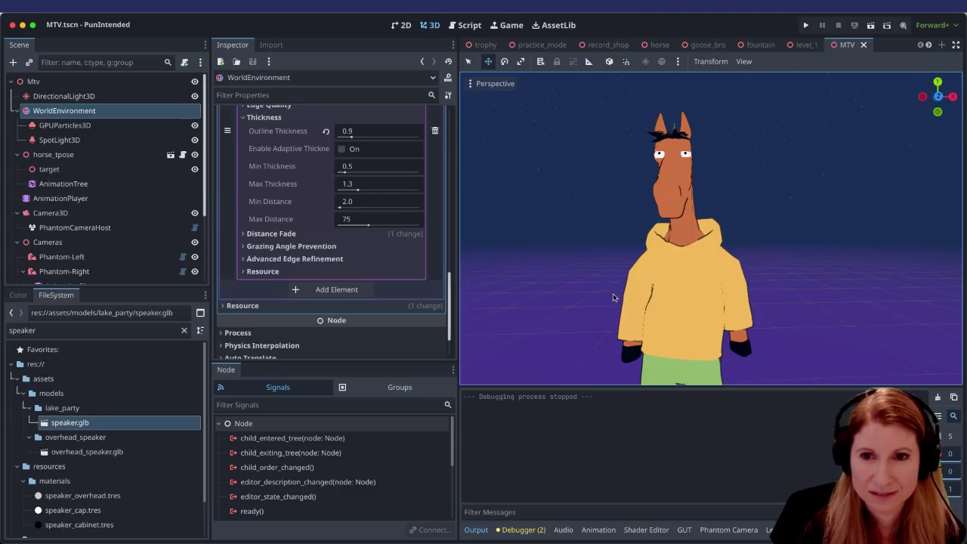
scroll(358, 276, "up", 3)
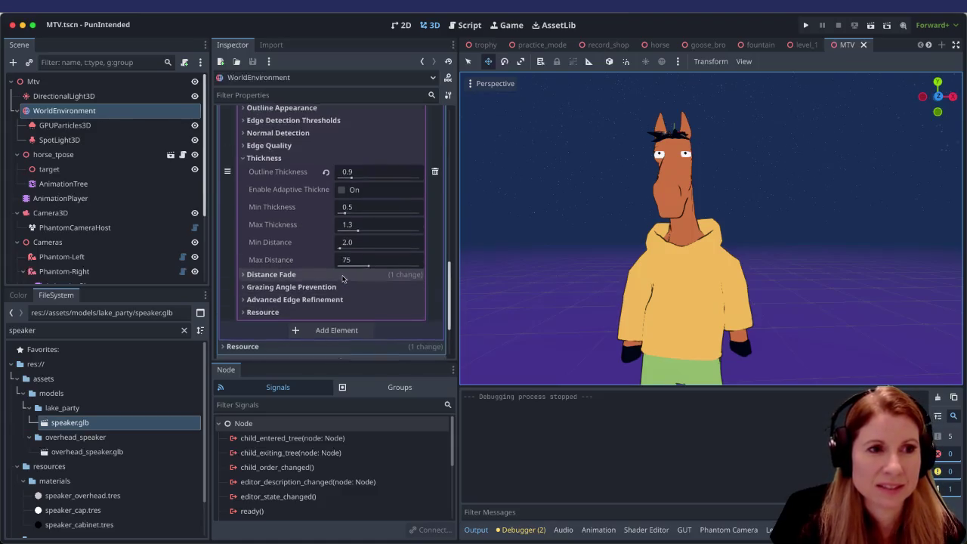
scroll(313, 280, "up", 4)
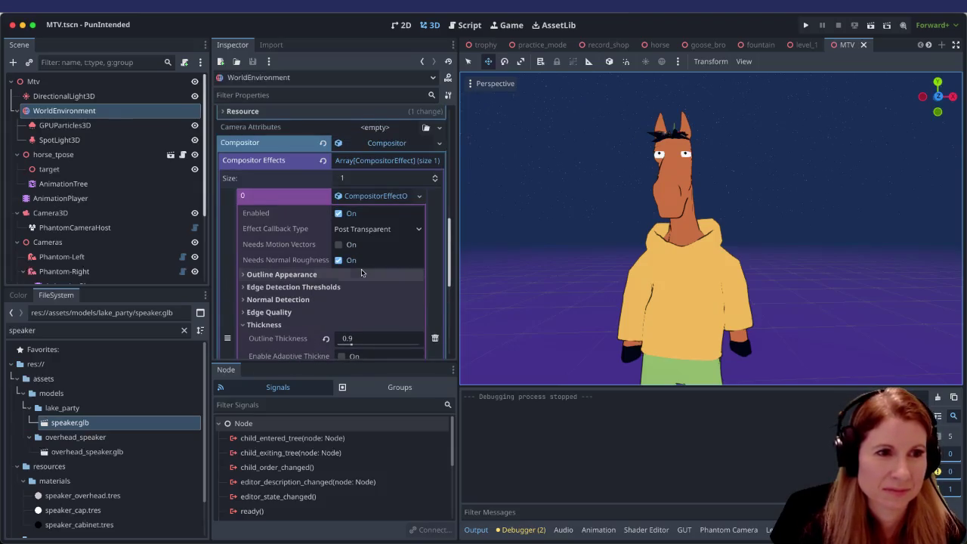
scroll(362, 261, "down", 1)
scroll(366, 266, "down", 2)
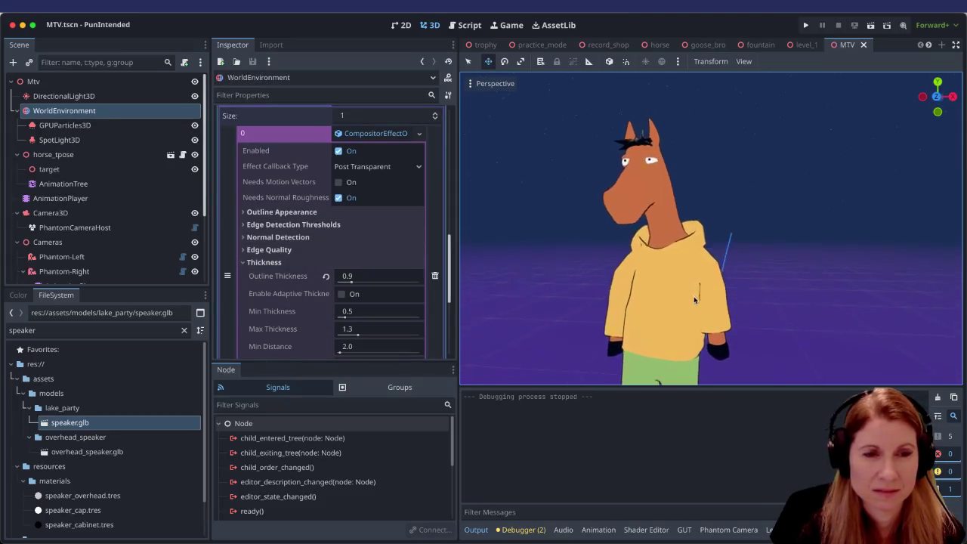
scroll(683, 284, "down", 3)
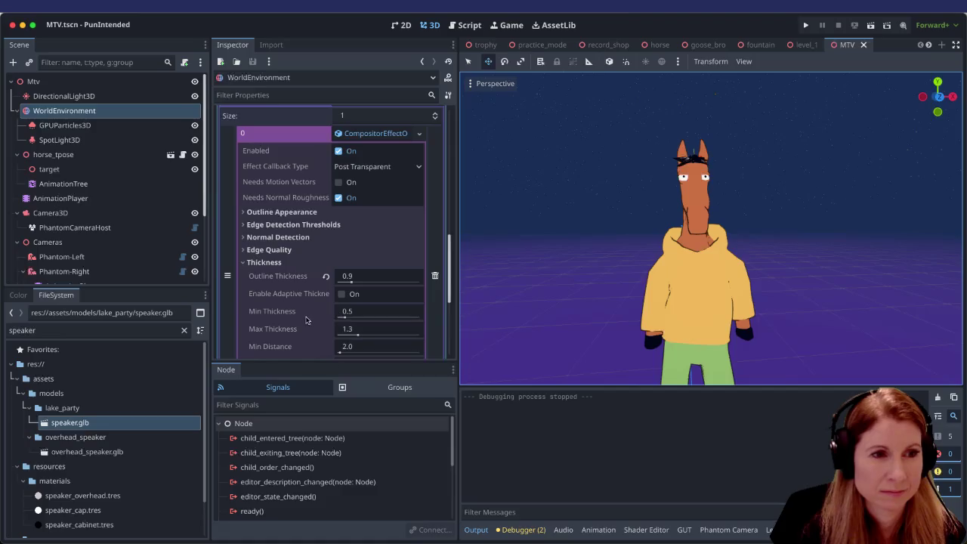
Step: Try a thicker outline Min Thickness, then settle it at 0.7 instead of 0.5
left_click(345, 317)
left_click_drag(345, 318, 382, 318)
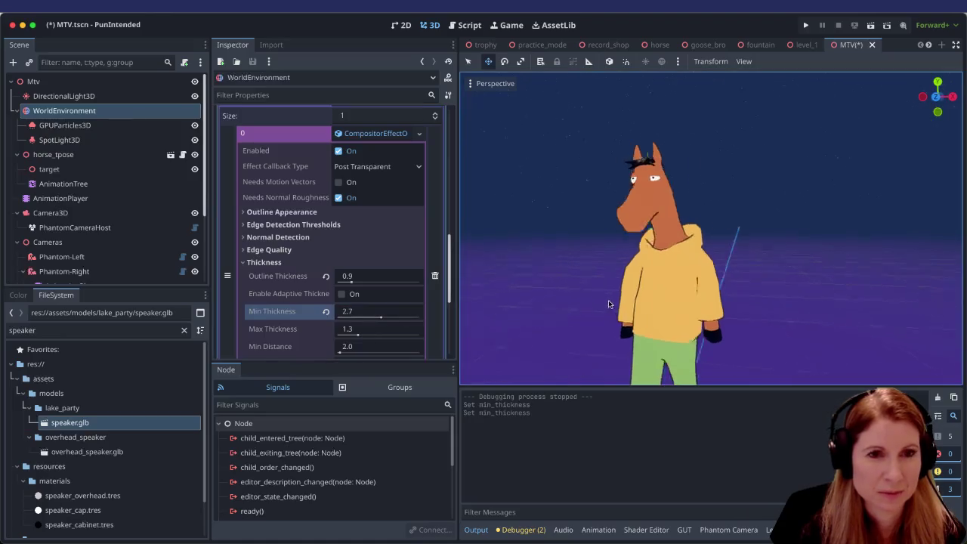
mouse_move(373, 315)
left_mouse_down()
mouse_move(353, 313)
mouse_move(345, 326)
left_mouse_up()
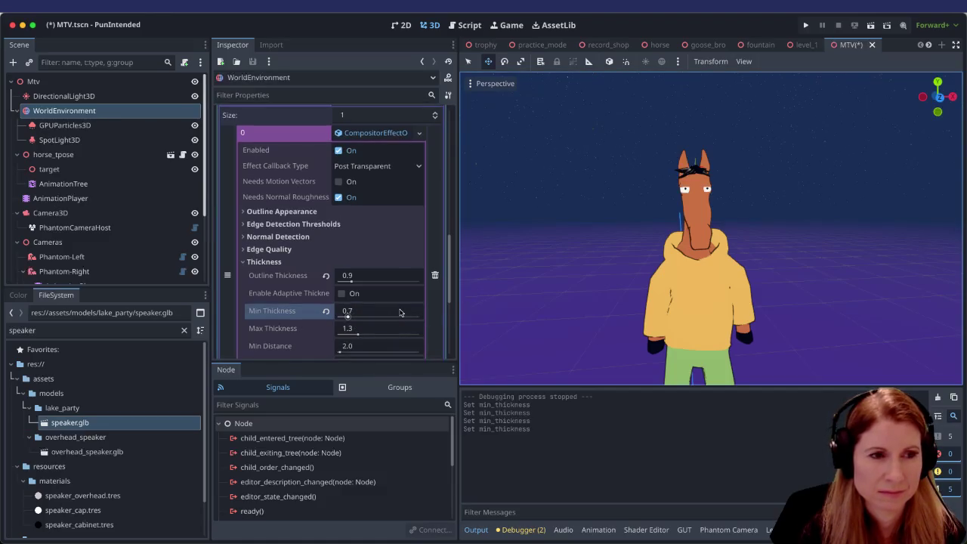
scroll(400, 313, "down", 2)
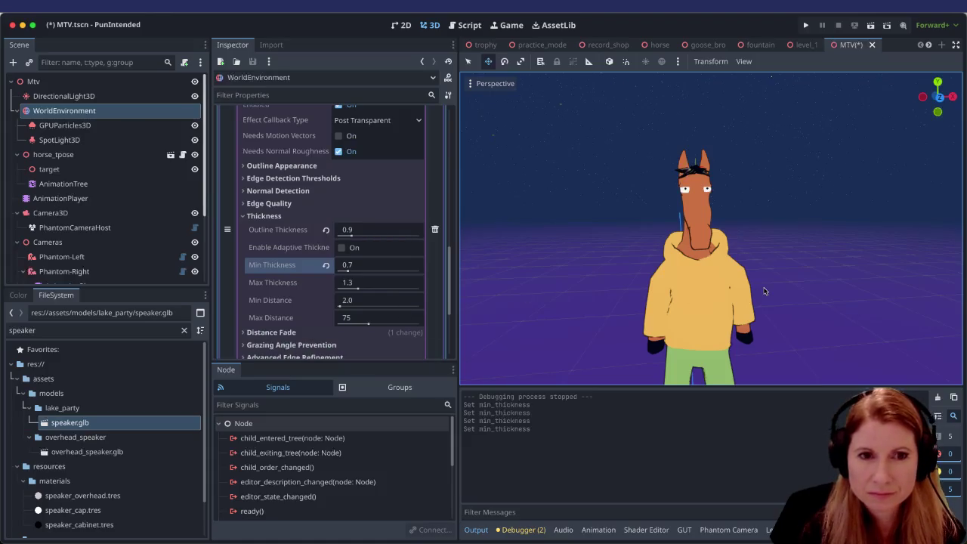
scroll(765, 291, "down", 5)
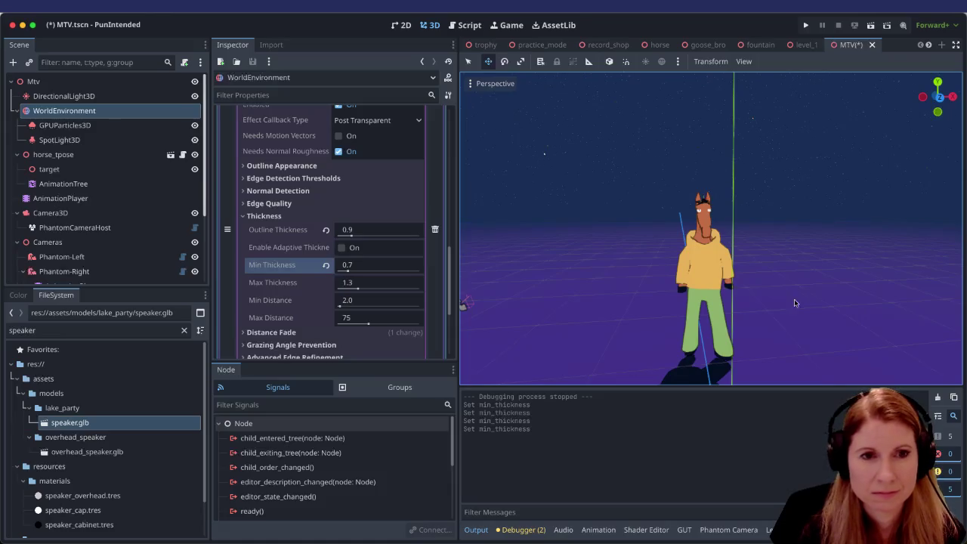
scroll(793, 302, "up", 5)
Step: Orbit around the horse to check the outlines from the side
mouse_move(783, 260)
left_mouse_down()
mouse_move(764, 248)
mouse_move(656, 288)
mouse_move(760, 257)
mouse_move(675, 317)
mouse_move(710, 297)
mouse_move(779, 291)
mouse_move(686, 304)
mouse_move(726, 310)
left_mouse_up()
scroll(677, 327, "up", 1)
scroll(665, 336, "up", 2)
scroll(657, 343, "down", 2)
scroll(761, 293, "down", 1)
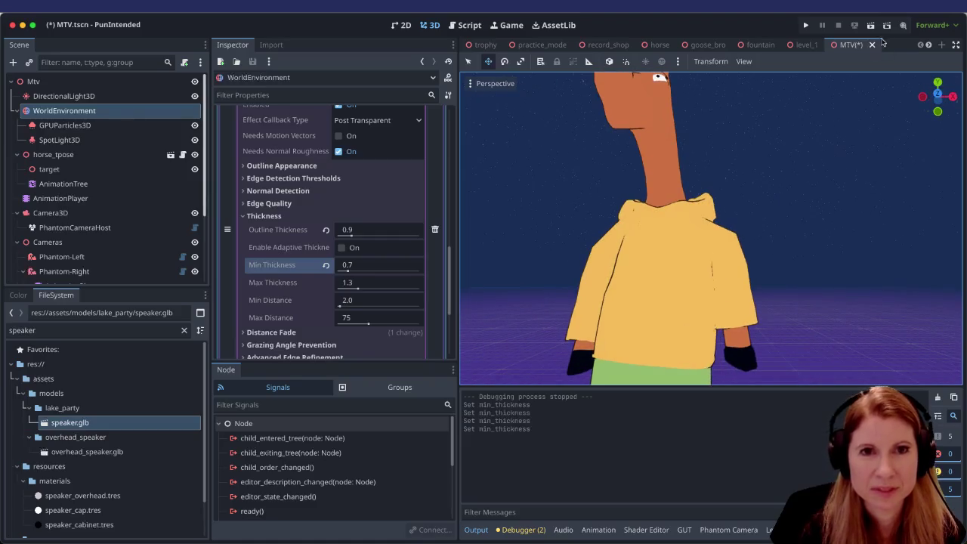
Step: Save the MTV scene, test-run the game to check the outlines, then close it
key("ctrl+s")
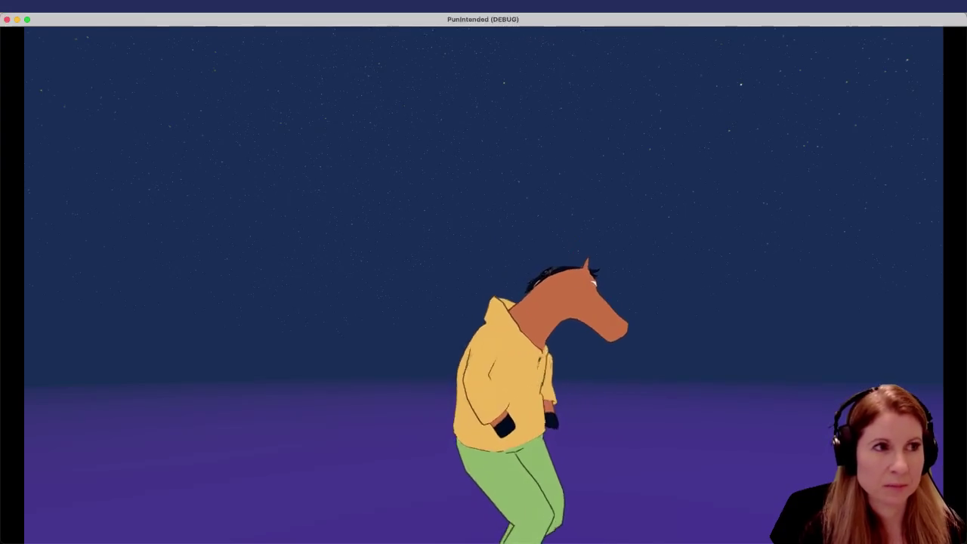
key("super+q")
scroll(708, 237, "up", 3)
scroll(751, 257, "down", 2)
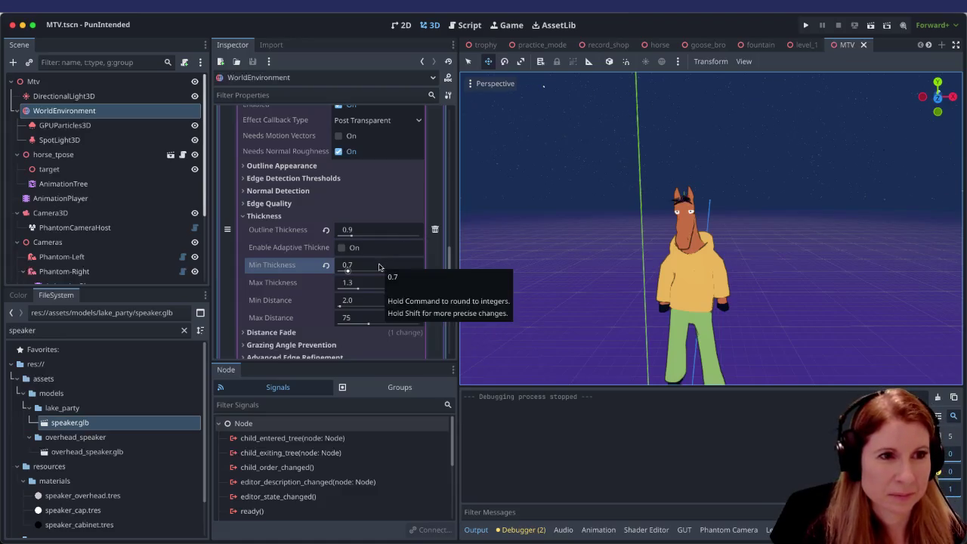
Step: Orbit the viewport to see the horse from a lower angle
scroll(380, 266, "up", 2)
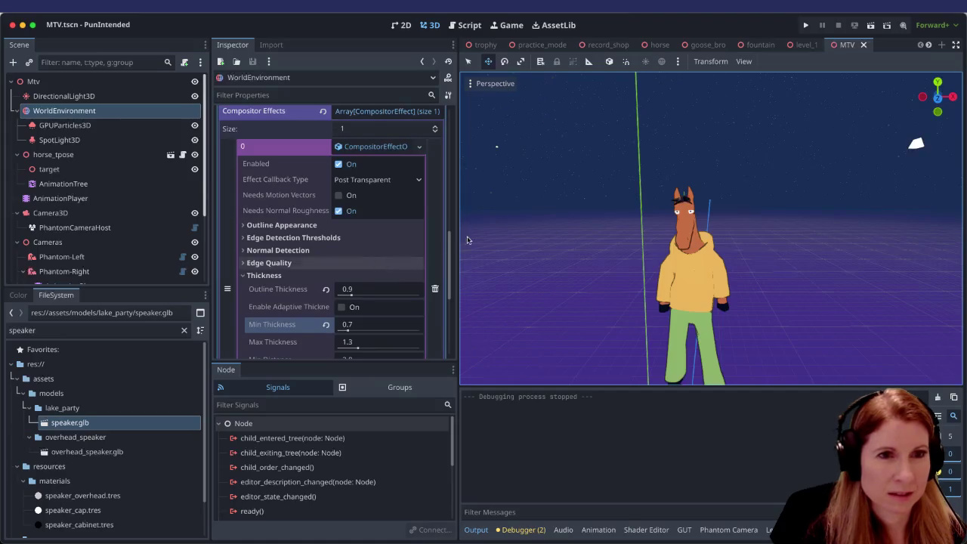
scroll(741, 272, "up", 5)
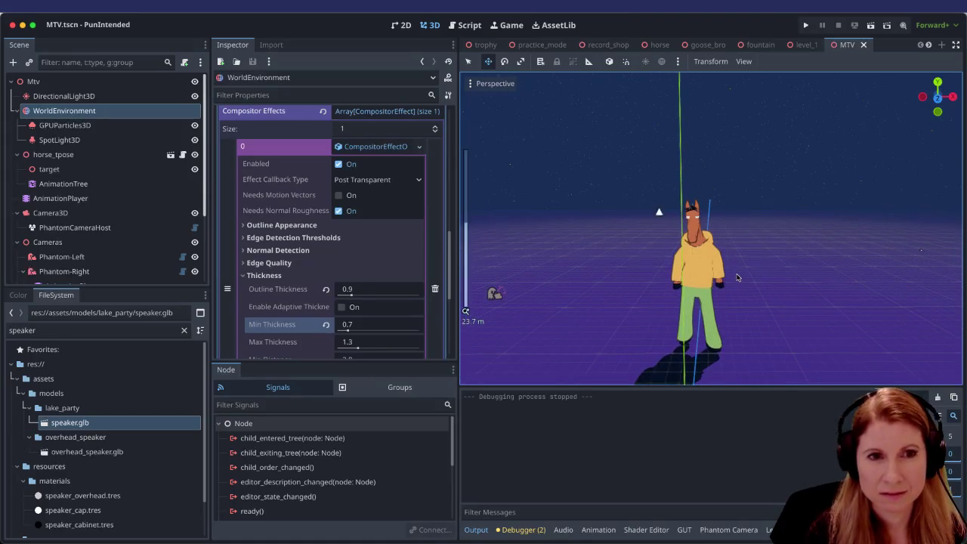
mouse_move(739, 279)
left_mouse_down()
mouse_move(748, 229)
mouse_move(730, 244)
left_mouse_up()
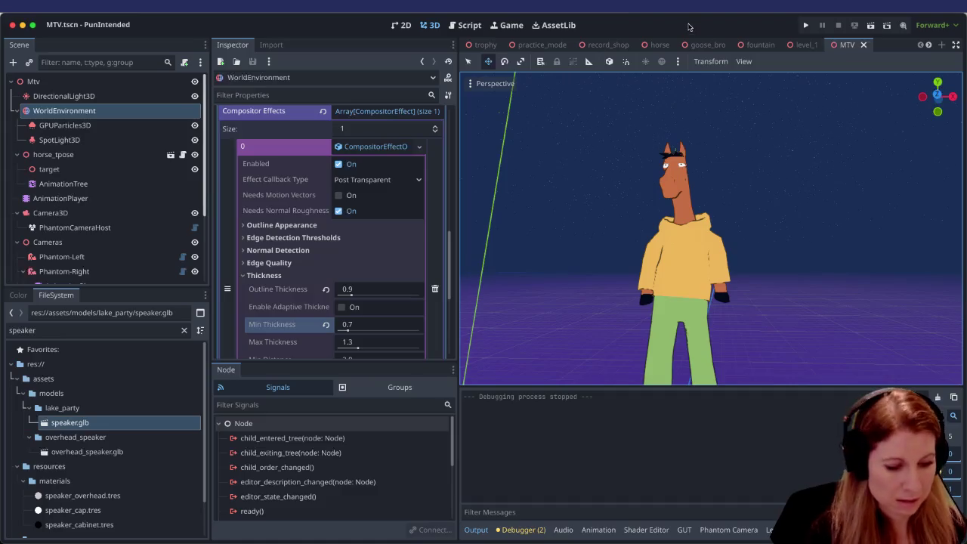
key("ctrl+shift+o")
Step: Open thanks_for_playing.tscn and frame the duck, horse and both speakers from the front
type("thanks")
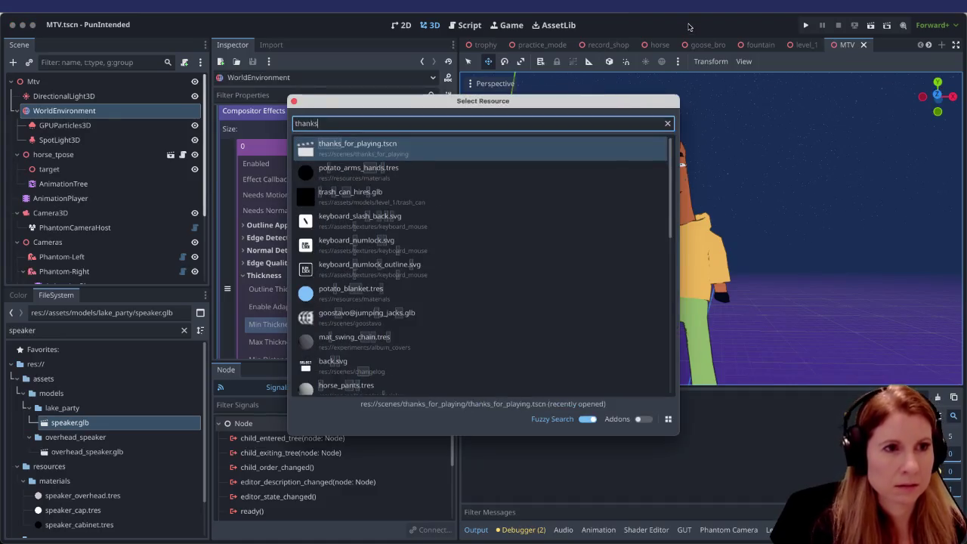
left_click(525, 146)
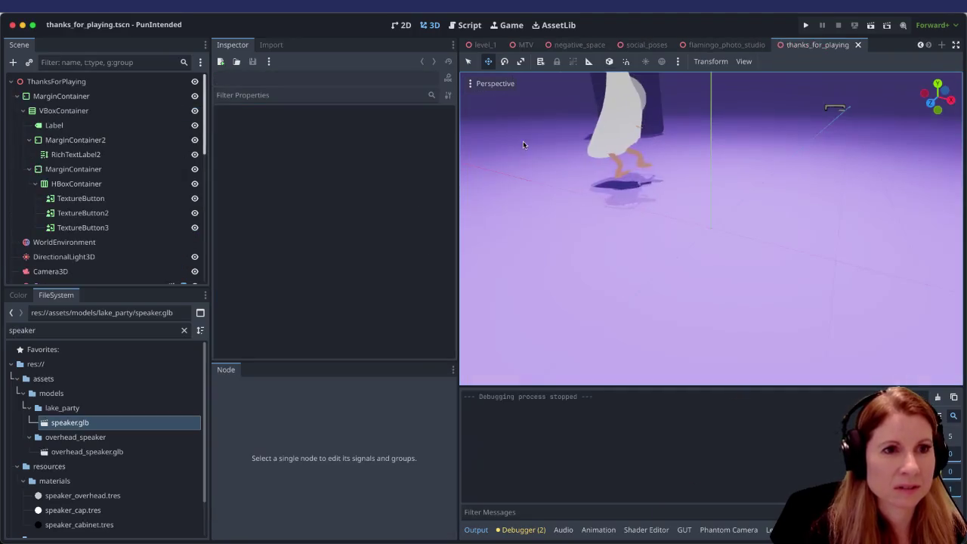
scroll(690, 214, "down", 5)
left_click_drag(690, 213, 721, 229)
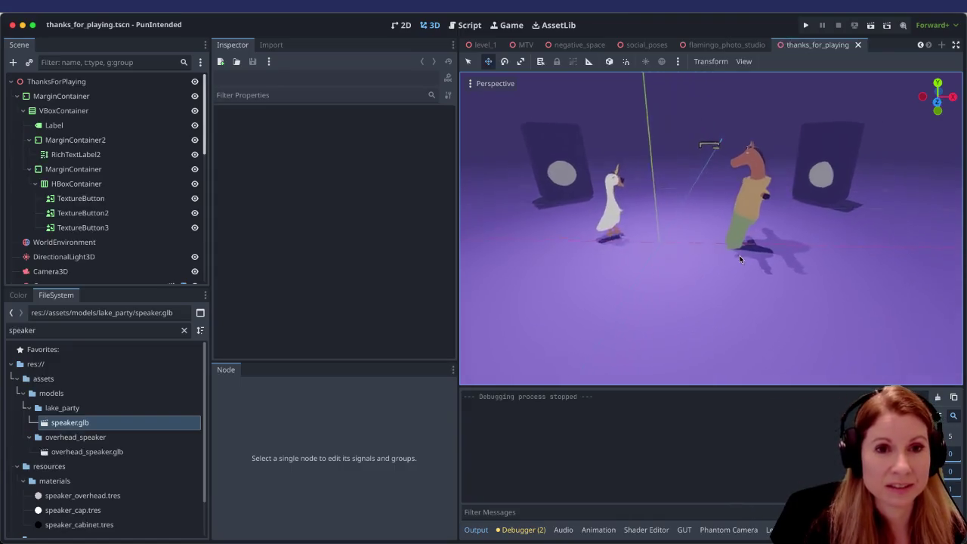
scroll(729, 276, "up", 3)
scroll(721, 276, "down", 1)
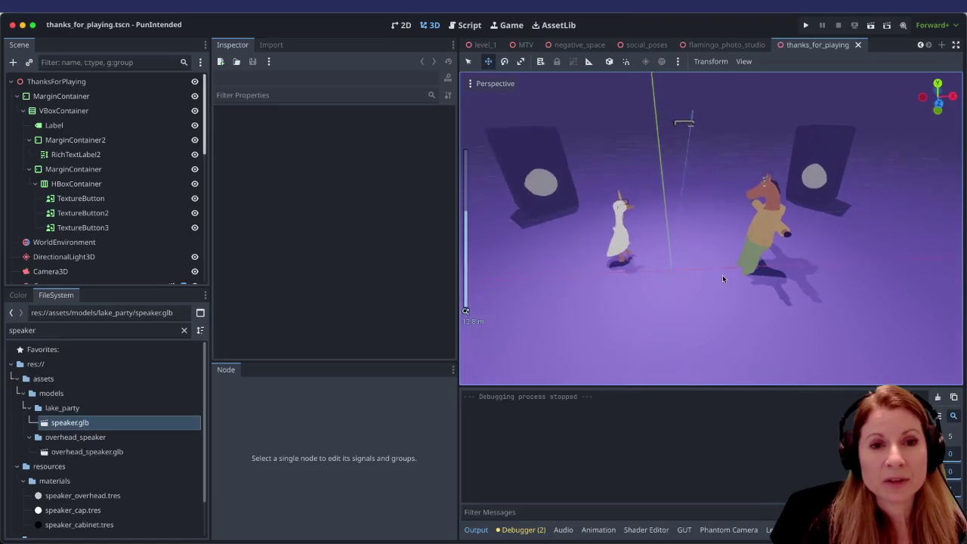
scroll(672, 264, "down", 4)
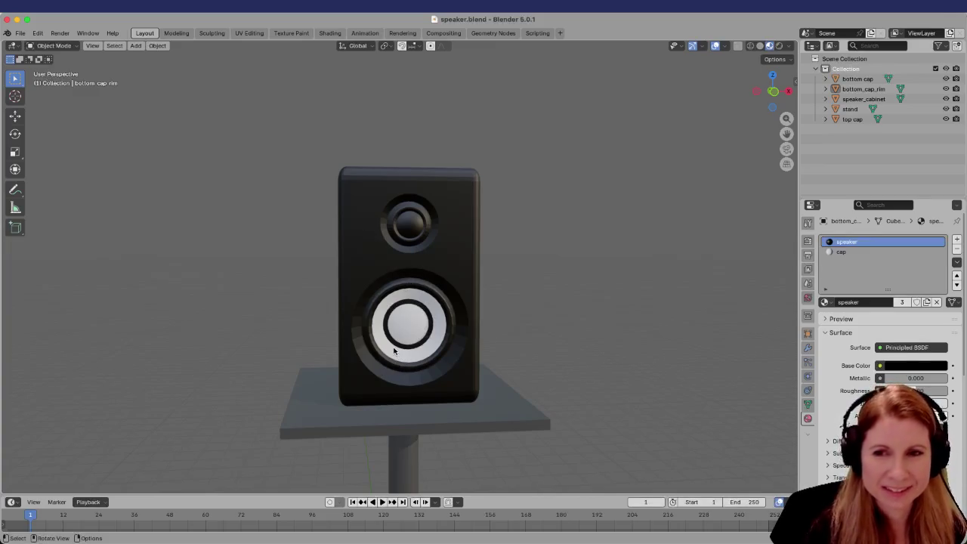
scroll(394, 350, "up", 4)
scroll(390, 346, "down", 2)
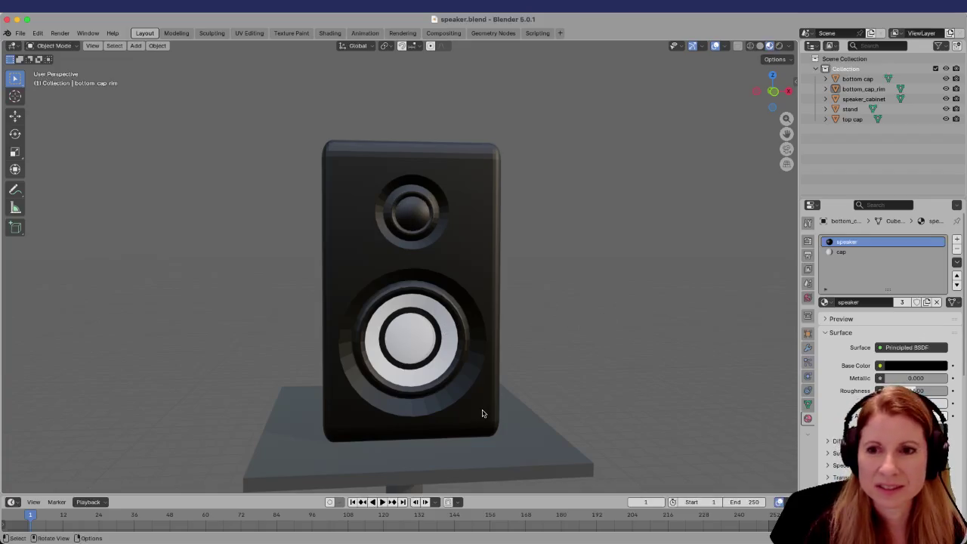
scroll(479, 401, "down", 4)
scroll(465, 399, "up", 4)
mouse_move(461, 400)
left_mouse_down()
mouse_move(496, 386)
mouse_move(537, 389)
mouse_move(449, 401)
mouse_move(458, 404)
left_mouse_up()
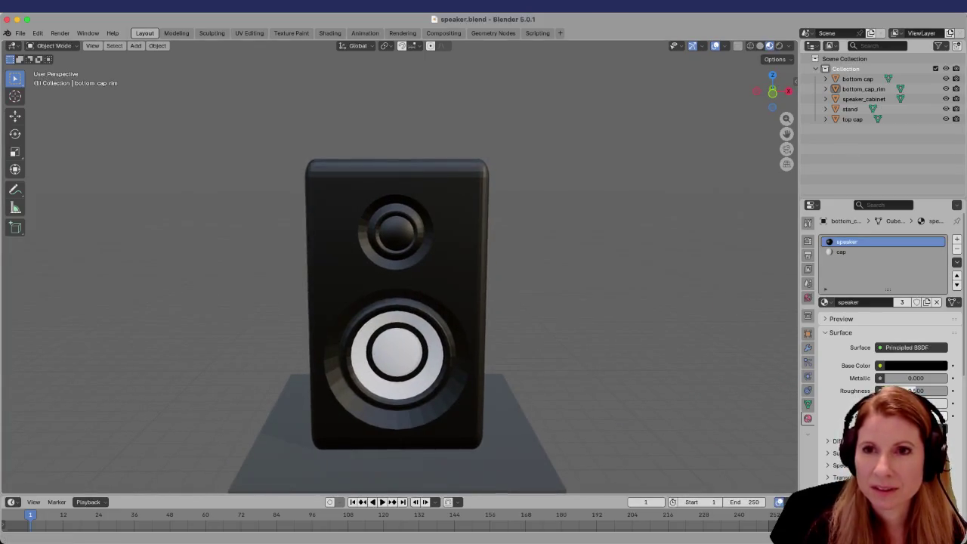
mouse_move(542, 270)
left_mouse_down()
mouse_move(574, 256)
mouse_move(542, 263)
left_mouse_up()
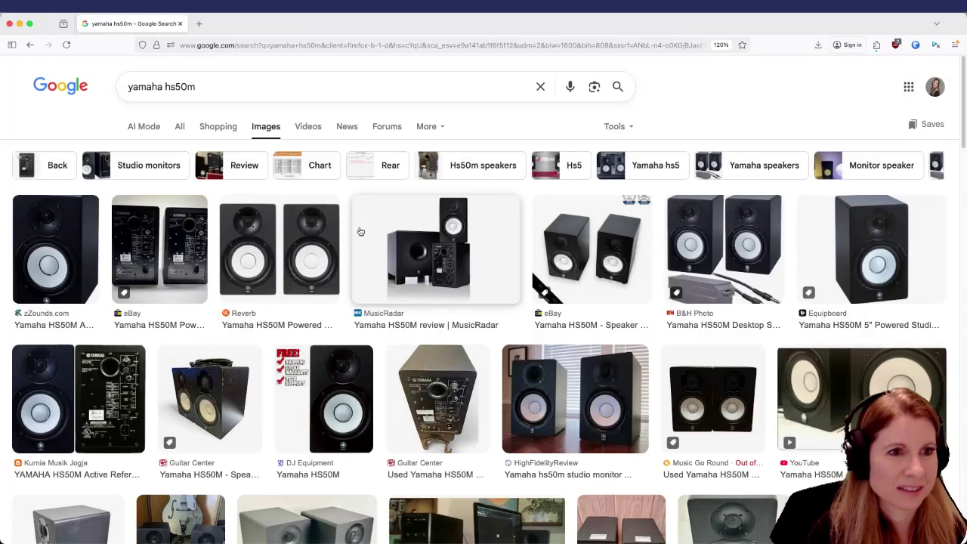
Step: Preview the first zZounds Yamaha HS50M reference photo, then return to Blender's speaker model
scroll(356, 271, "down", 2)
scroll(264, 364, "down", 2)
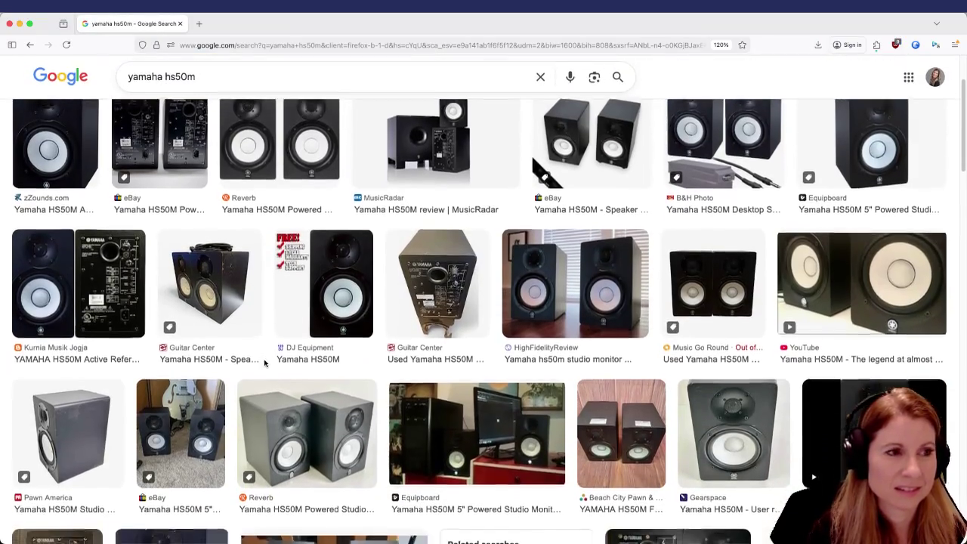
scroll(268, 363, "up", 5)
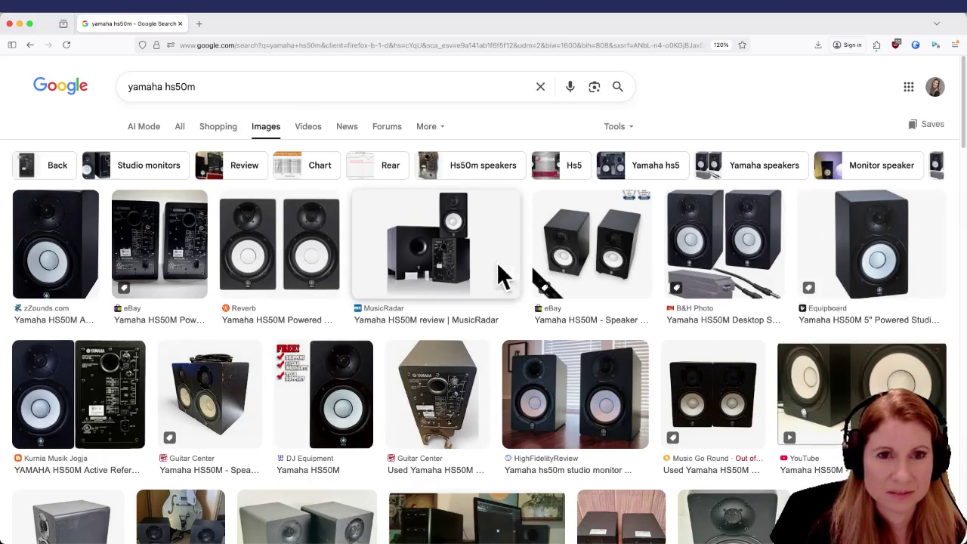
left_click(34, 218)
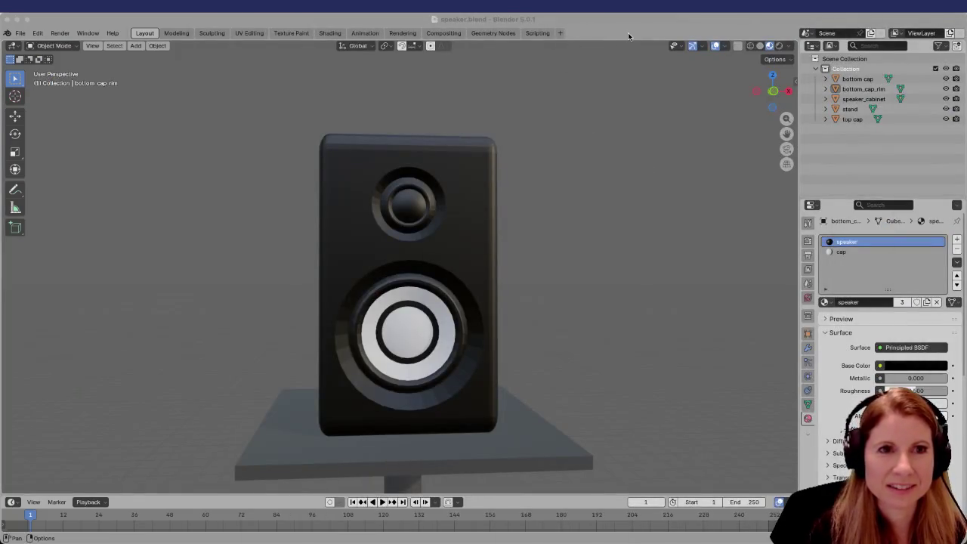
left_click(628, 32)
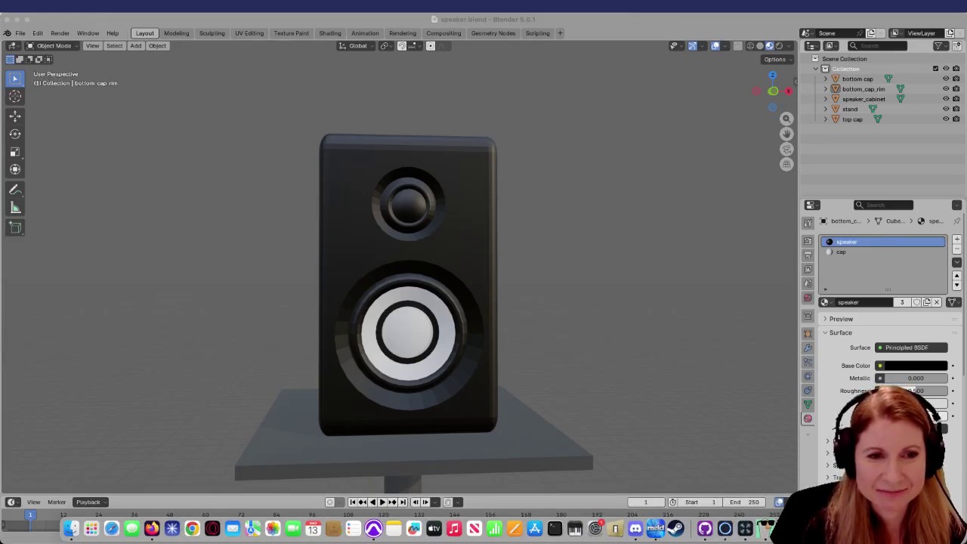
Step: Back in Godot, expand the WorldEnvironment's Compositor Effects down to the outline effect's settings
left_click(656, 529)
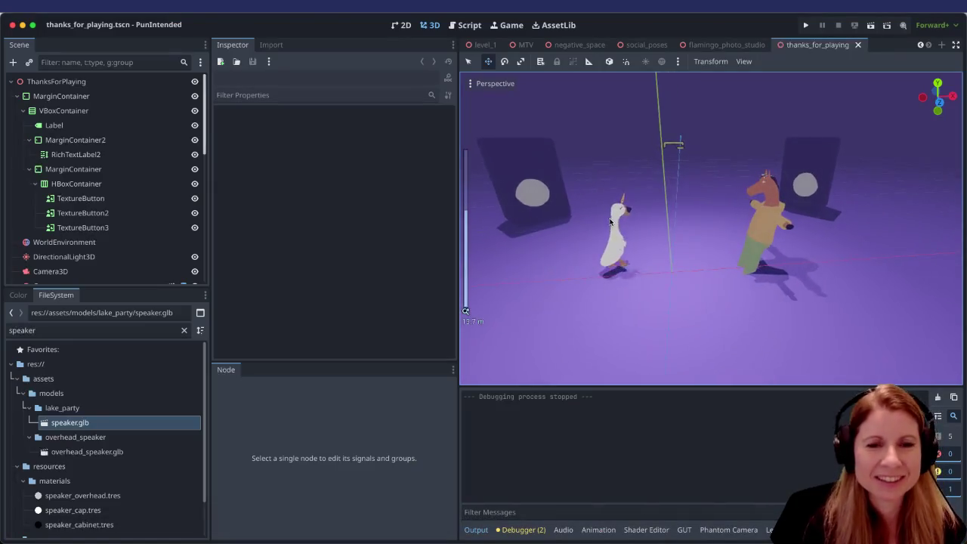
scroll(611, 221, "up", 2)
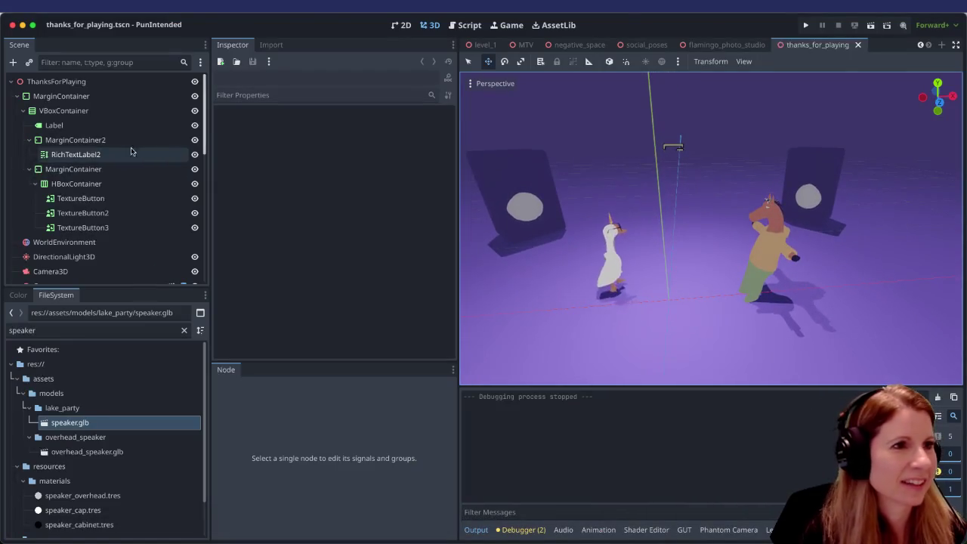
left_click(107, 242)
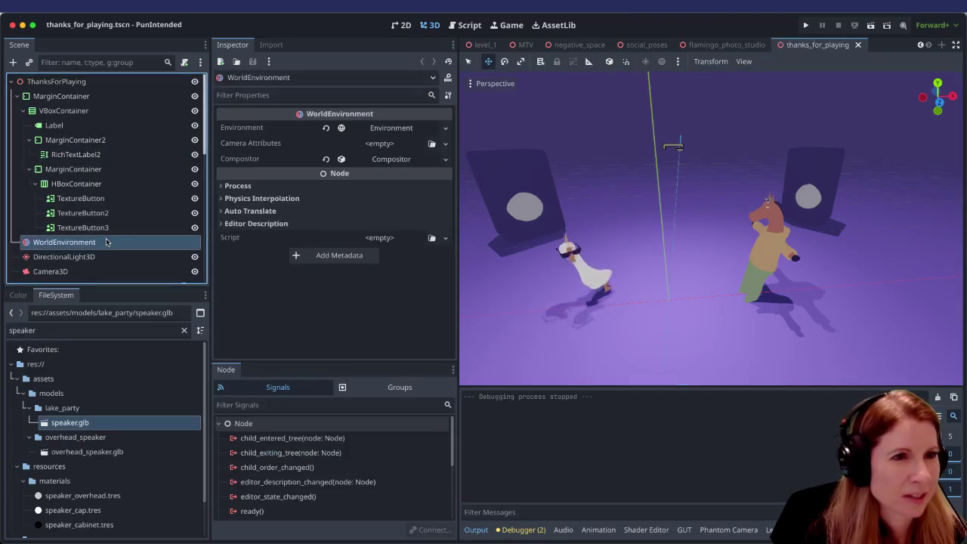
left_click(390, 159)
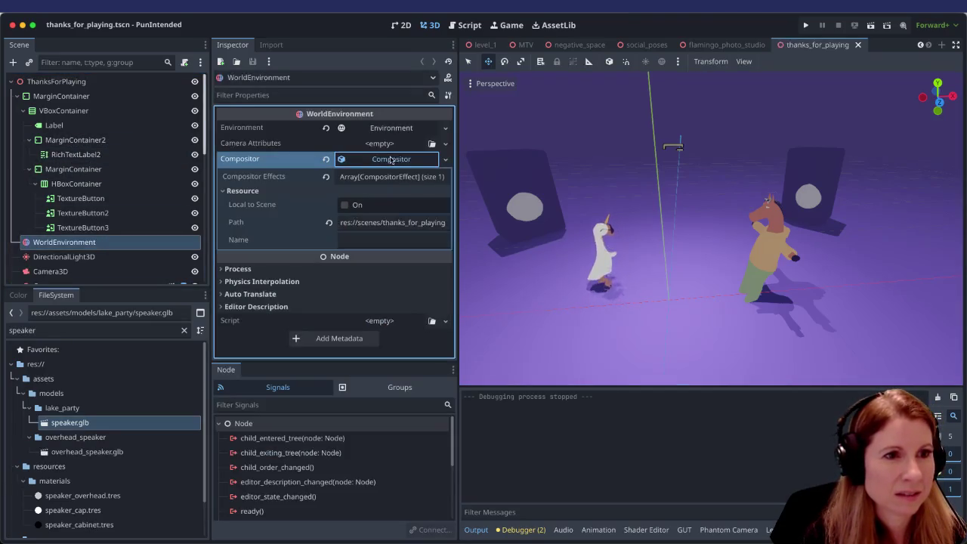
left_click(383, 176)
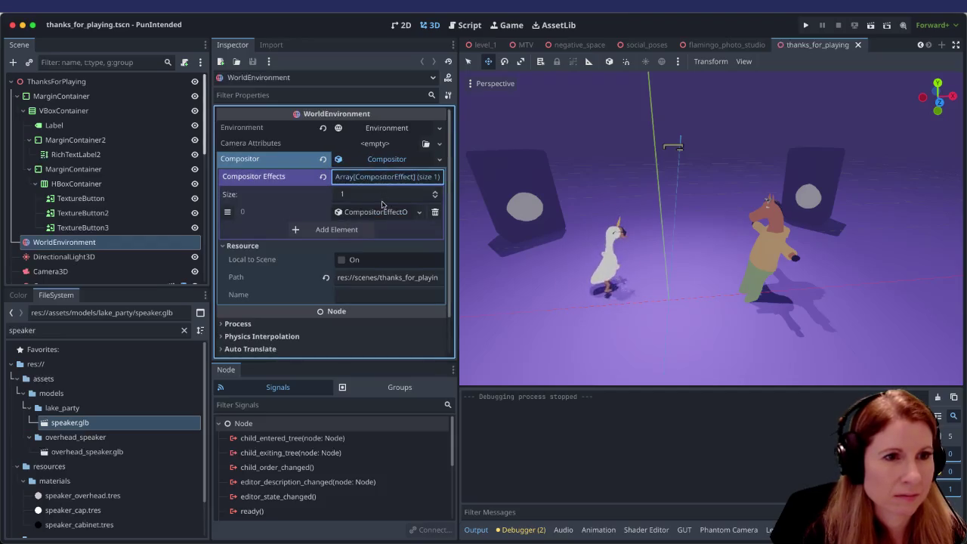
left_click(381, 211)
Step: Look through the available compositor effect types without choosing one
scroll(392, 263, "down", 1)
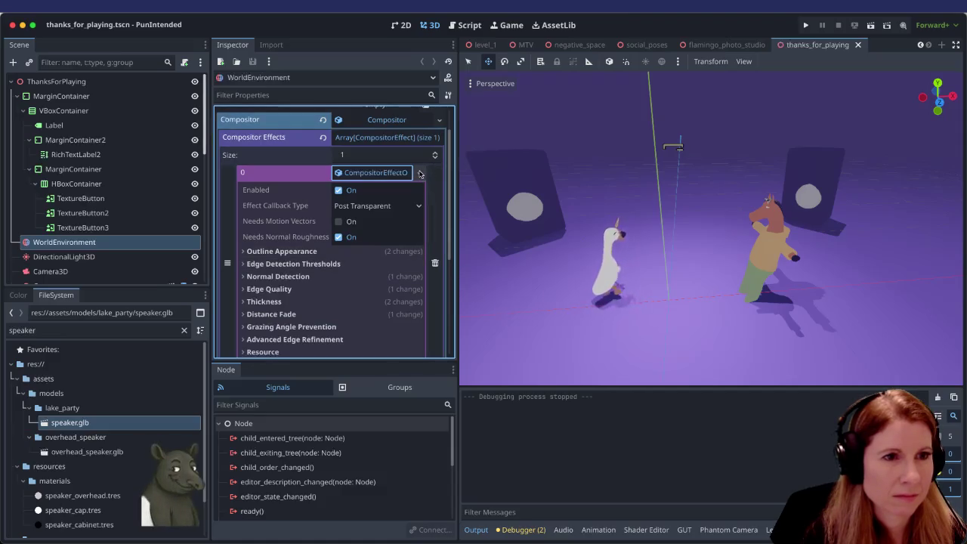
left_click(419, 174)
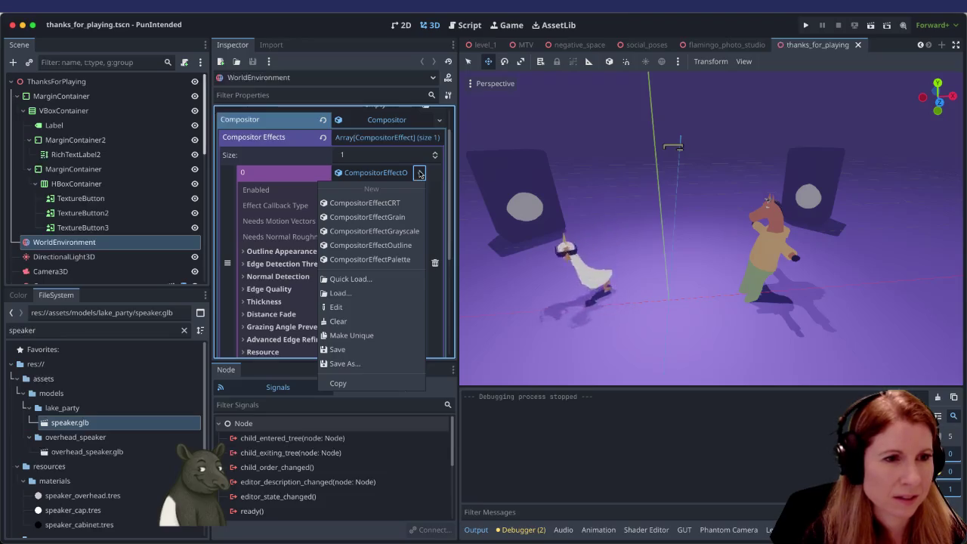
left_click(419, 173)
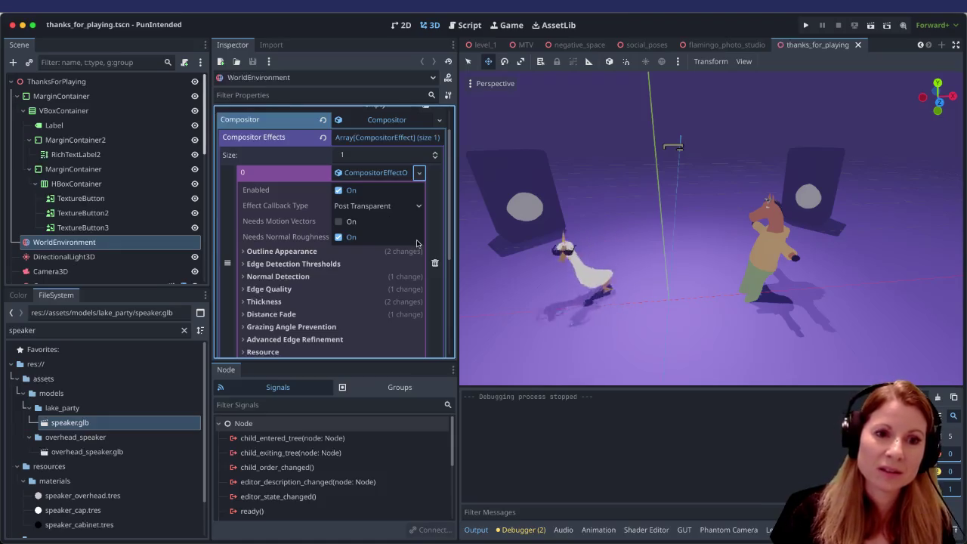
mouse_move(549, 50)
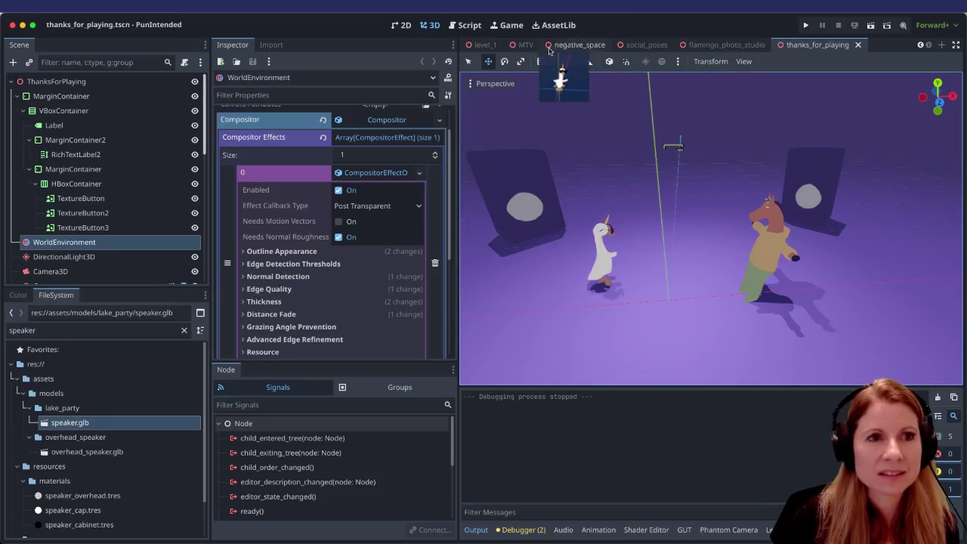
scroll(541, 47, "up", 4)
Step: Switch to the record_shop scene and orbit around the boombox and headphones
left_click(492, 47)
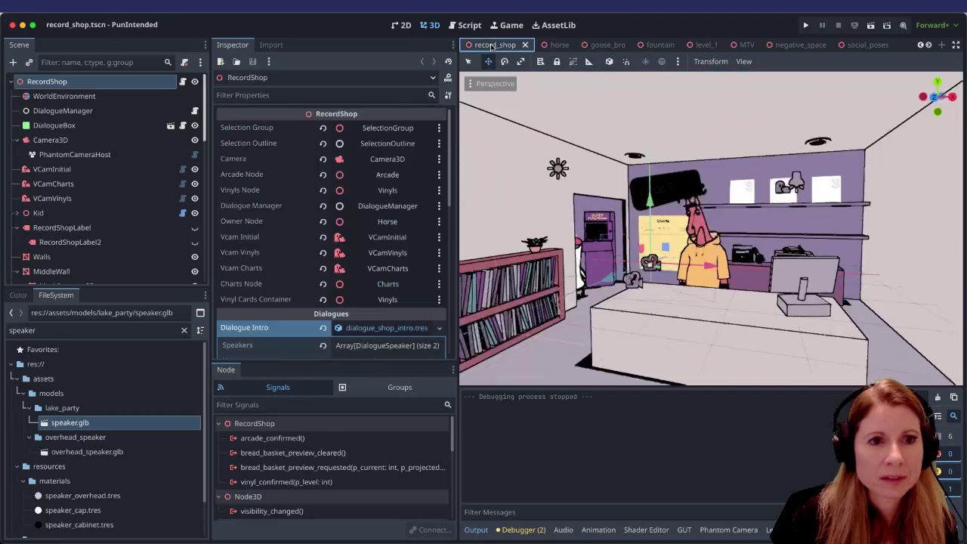
scroll(858, 343, "up", 6)
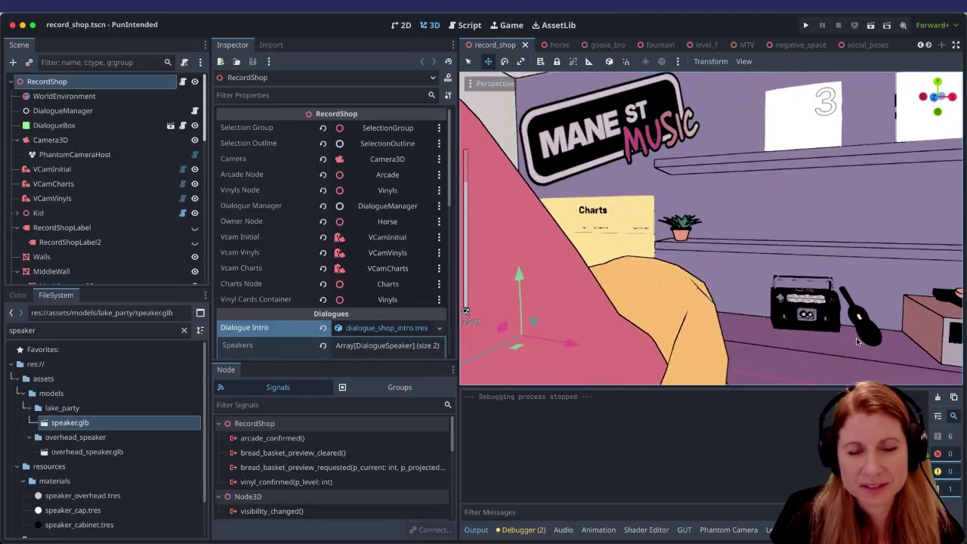
scroll(858, 342, "up", 5)
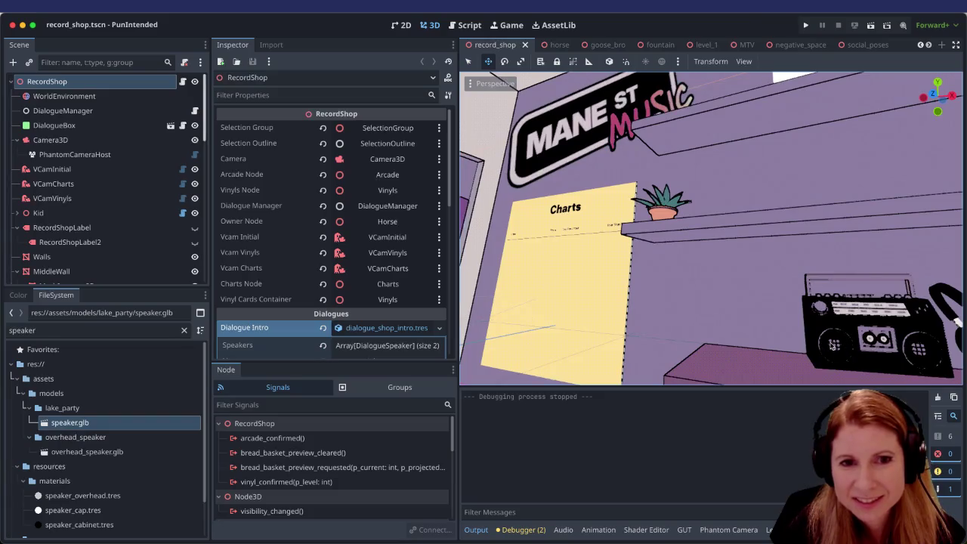
scroll(850, 318, "up", 8)
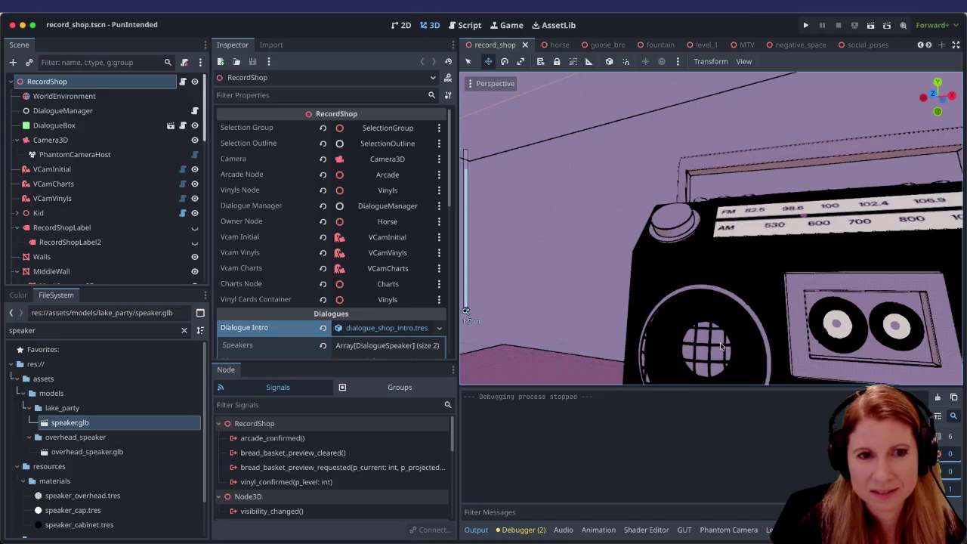
scroll(721, 347, "down", 5)
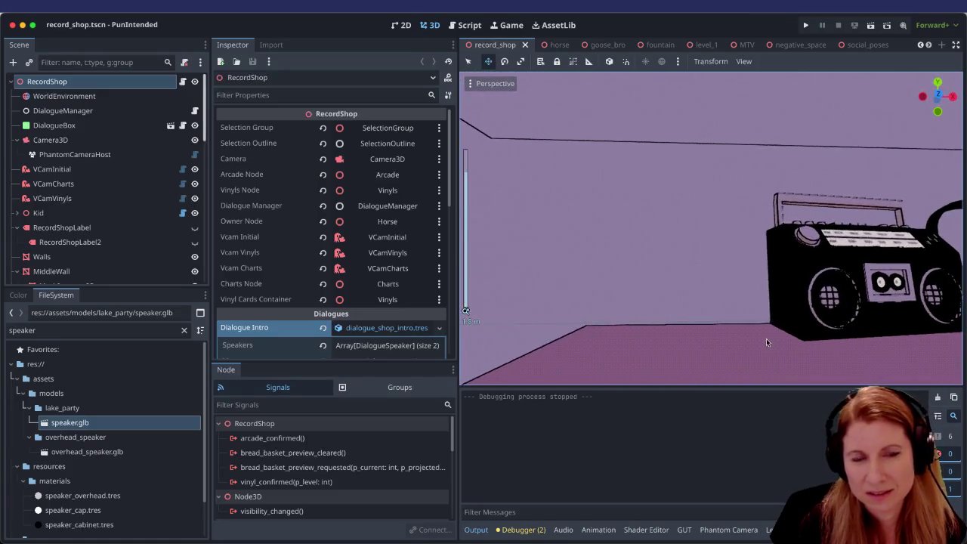
mouse_move(767, 342)
left_mouse_down()
mouse_move(653, 295)
mouse_move(680, 278)
mouse_move(721, 287)
left_mouse_up()
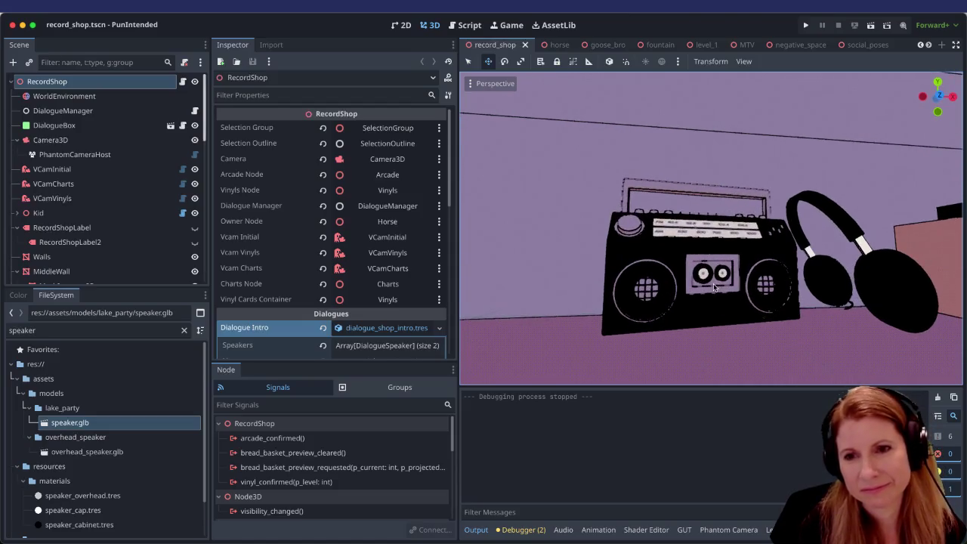
scroll(680, 289, "up", 5)
scroll(695, 302, "down", 4)
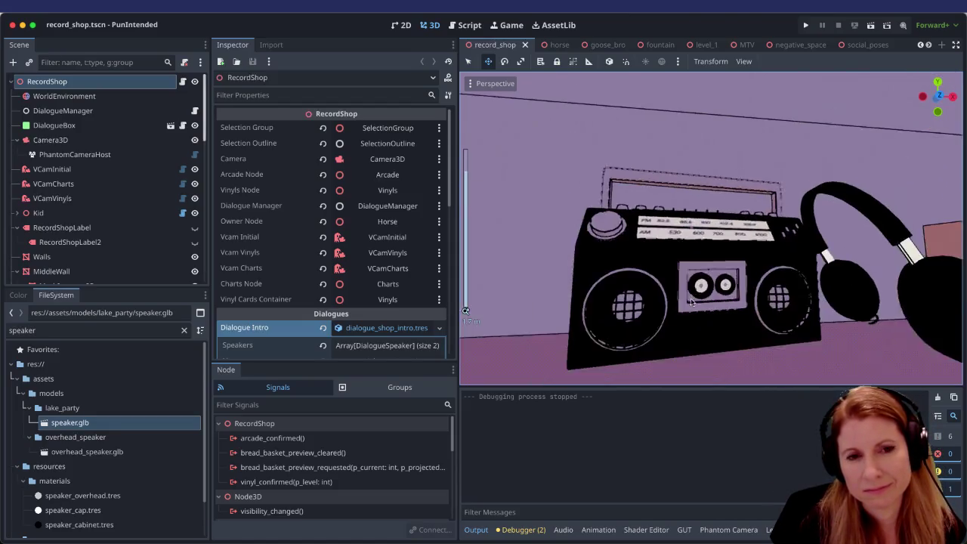
mouse_move(708, 309)
left_mouse_down()
mouse_move(763, 315)
mouse_move(729, 317)
left_mouse_up()
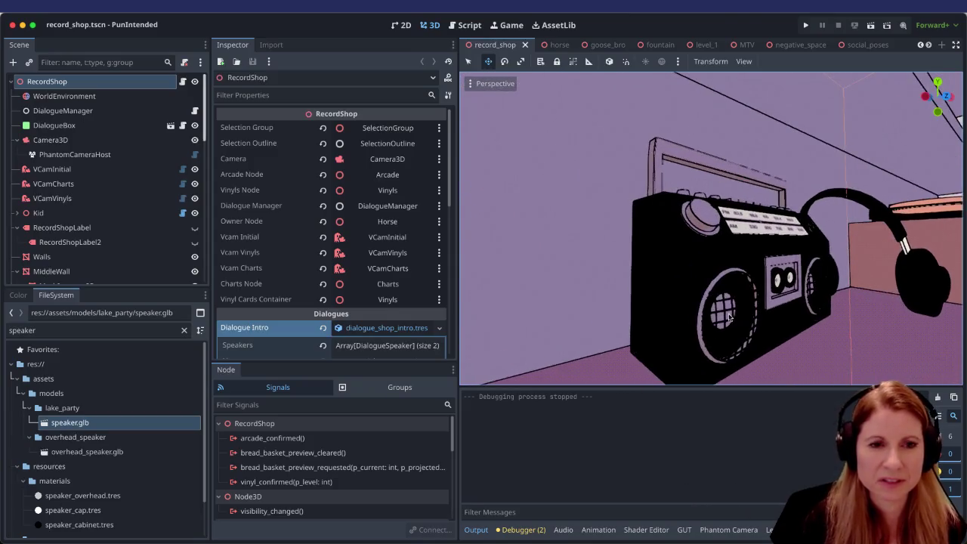
Step: Scroll the scene tab bar and switch to the thanks_for_playing tab
scroll(752, 306, "up", 10)
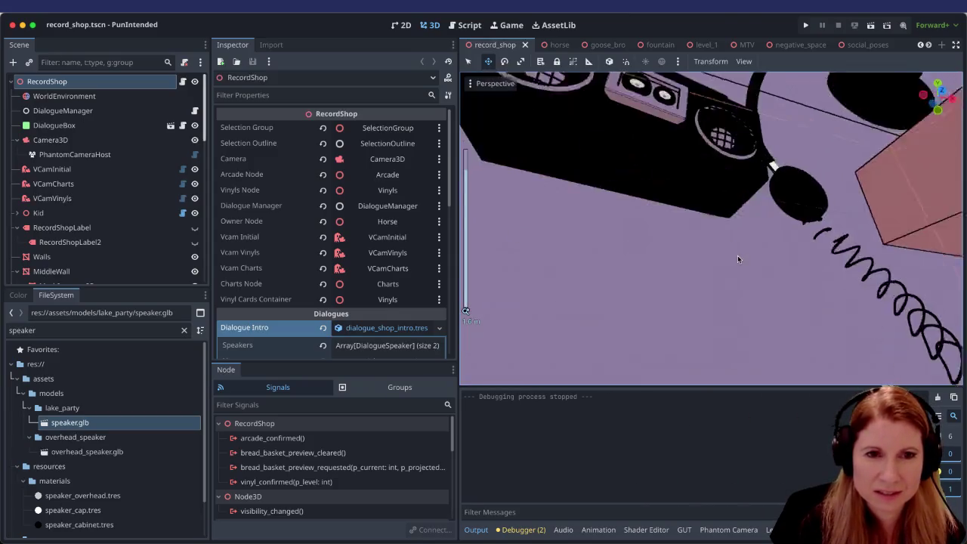
scroll(741, 289, "down", 3)
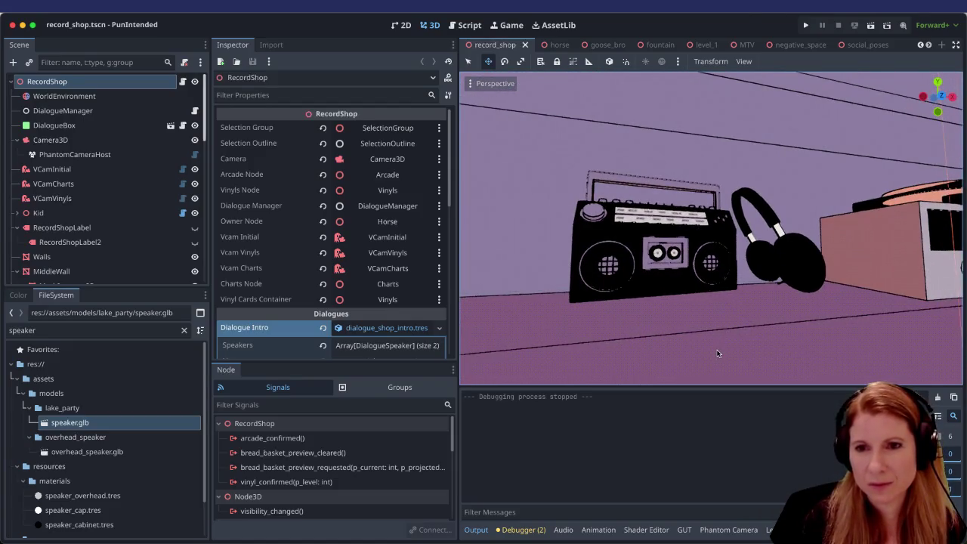
scroll(713, 352, "down", 1)
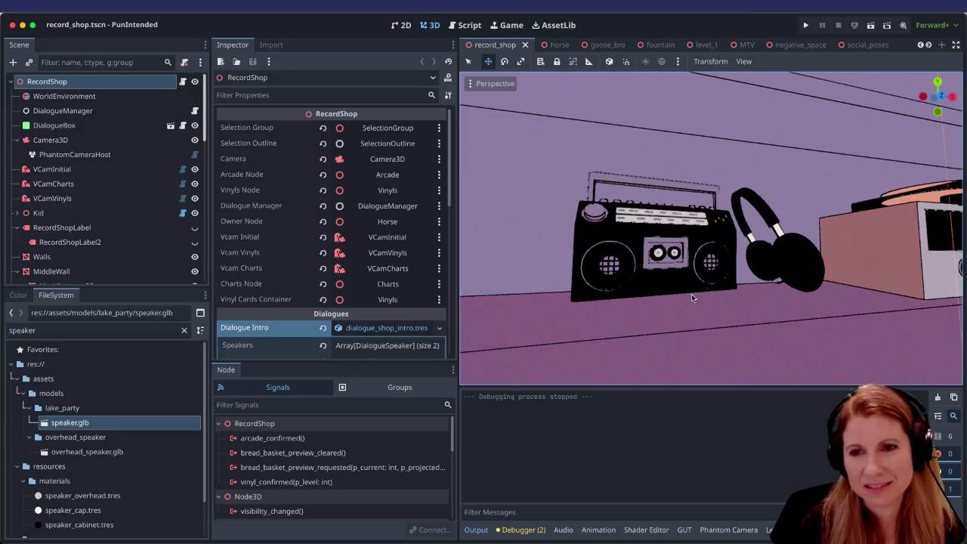
scroll(696, 288, "up", 5)
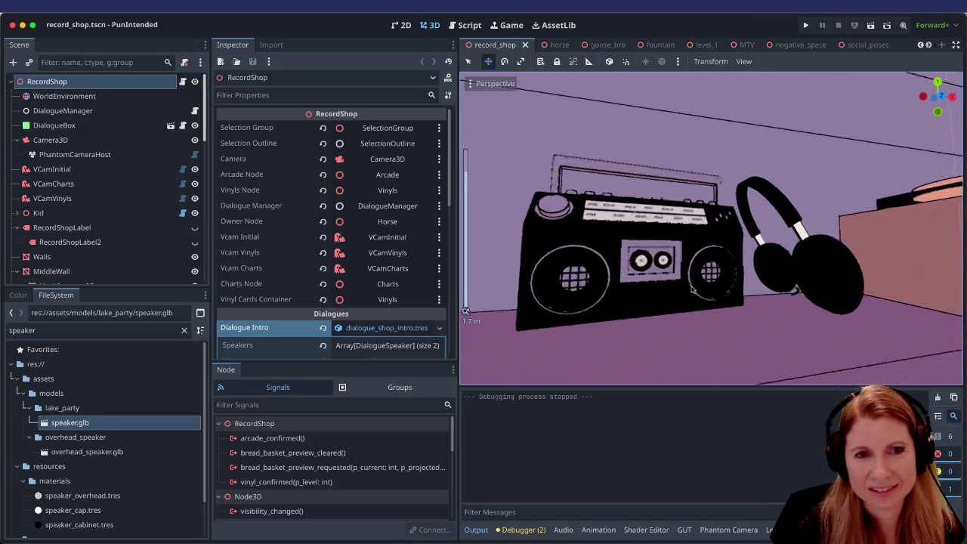
scroll(688, 289, "up", 4)
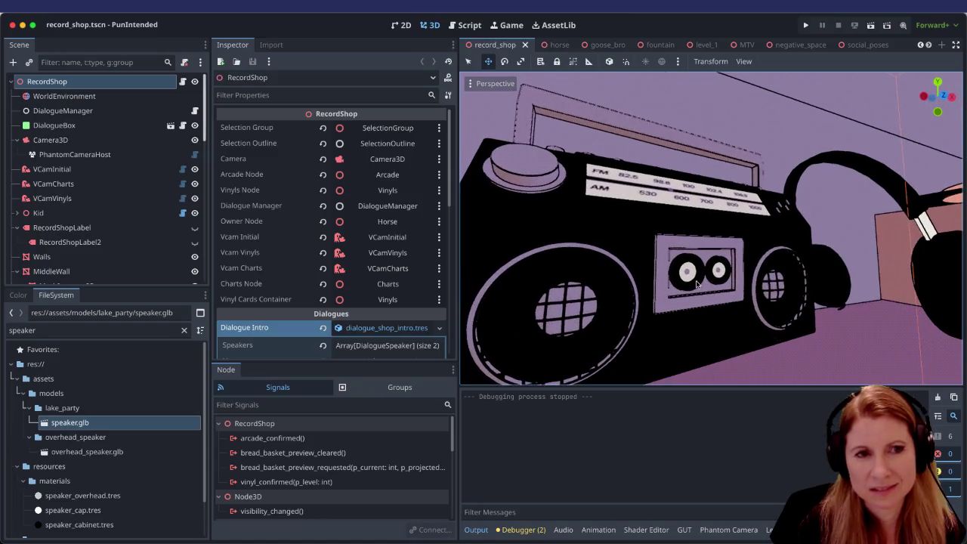
scroll(691, 287, "down", 3)
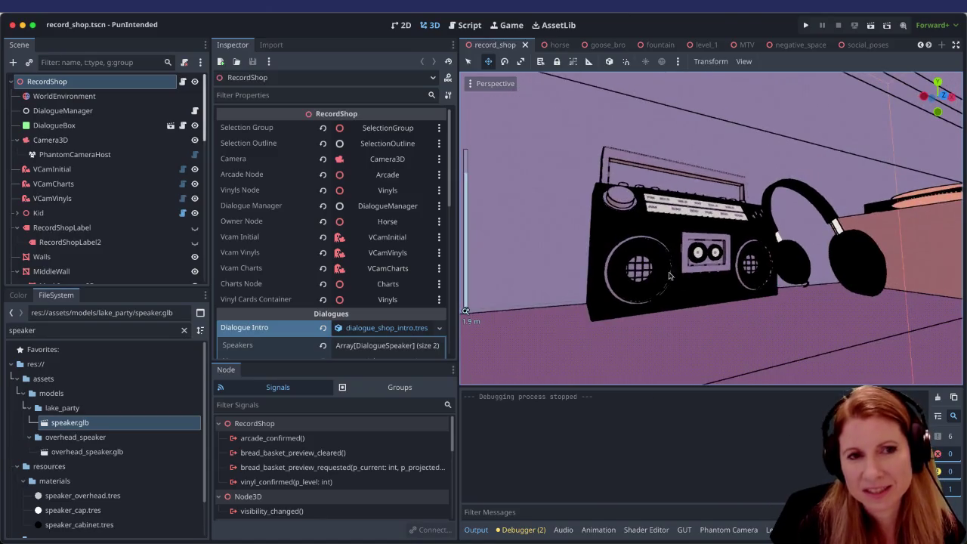
scroll(763, 274, "down", 3)
scroll(772, 277, "up", 5)
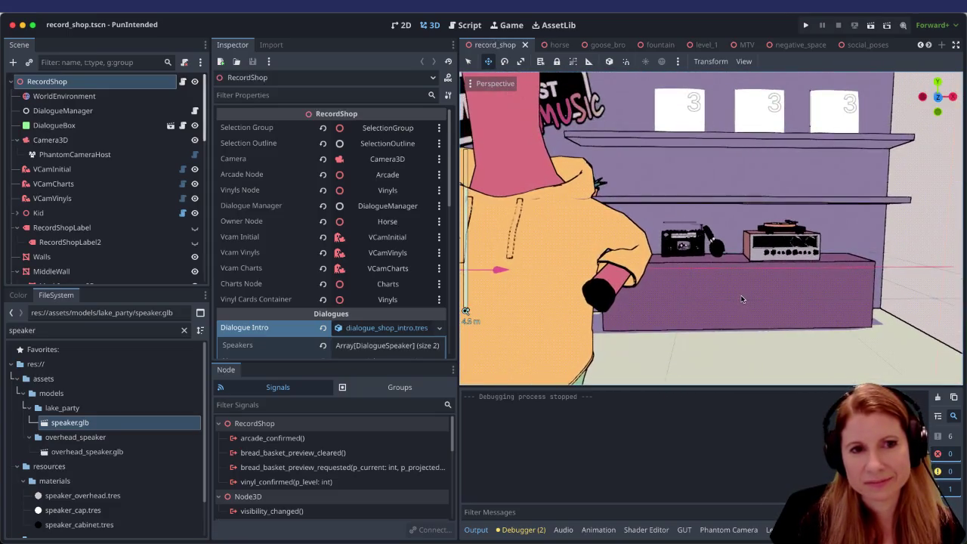
scroll(732, 305, "up", 5)
scroll(665, 304, "up", 2)
scroll(621, 305, "down", 6)
scroll(642, 294, "up", 4)
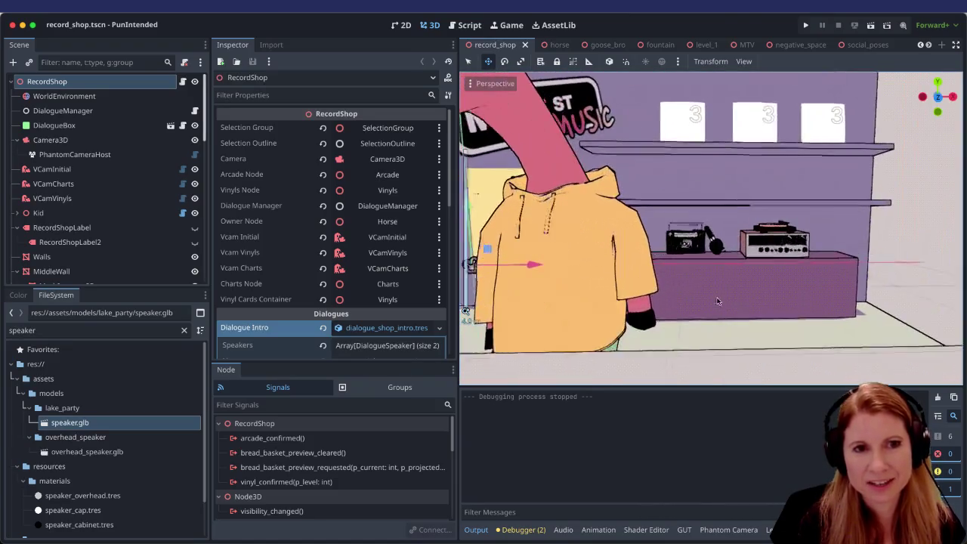
scroll(689, 302, "up", 2)
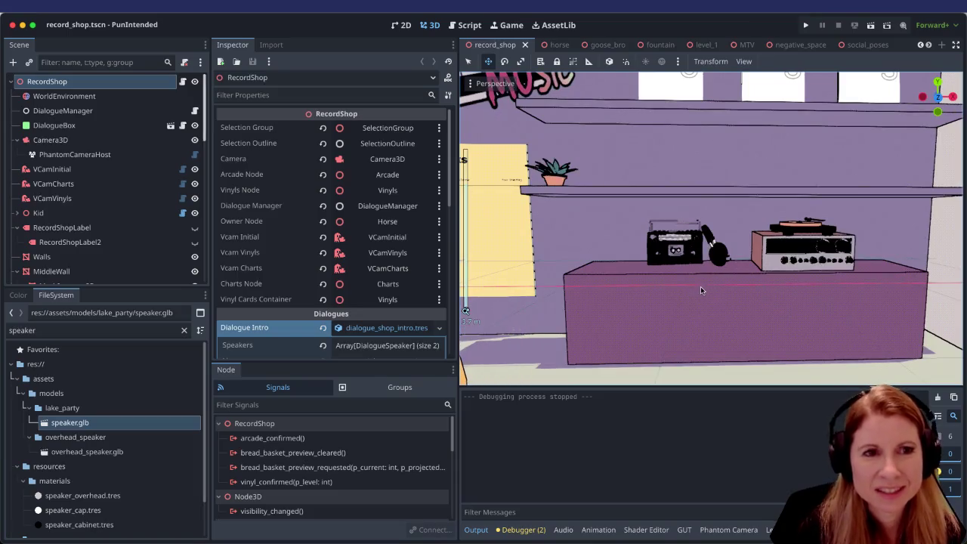
scroll(688, 292, "down", 5)
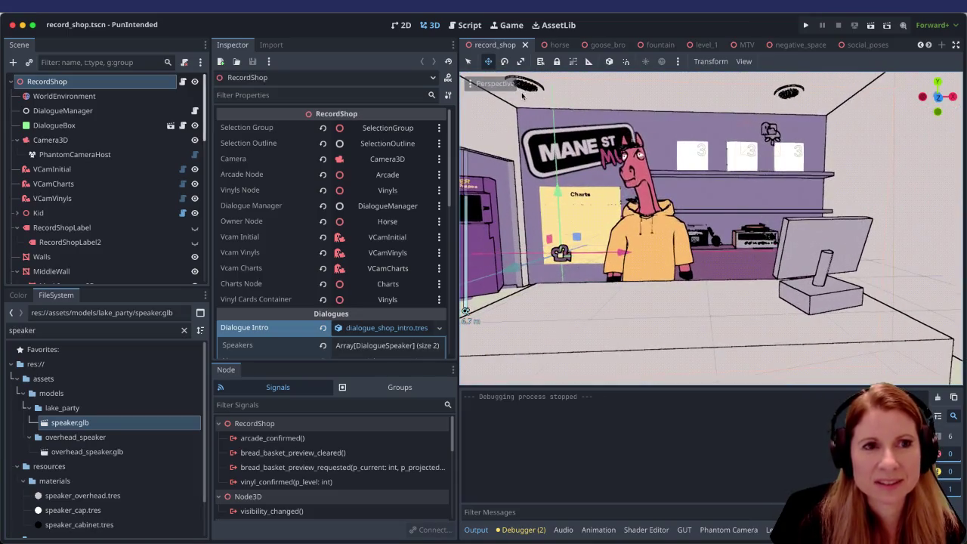
scroll(689, 272, "up", 5)
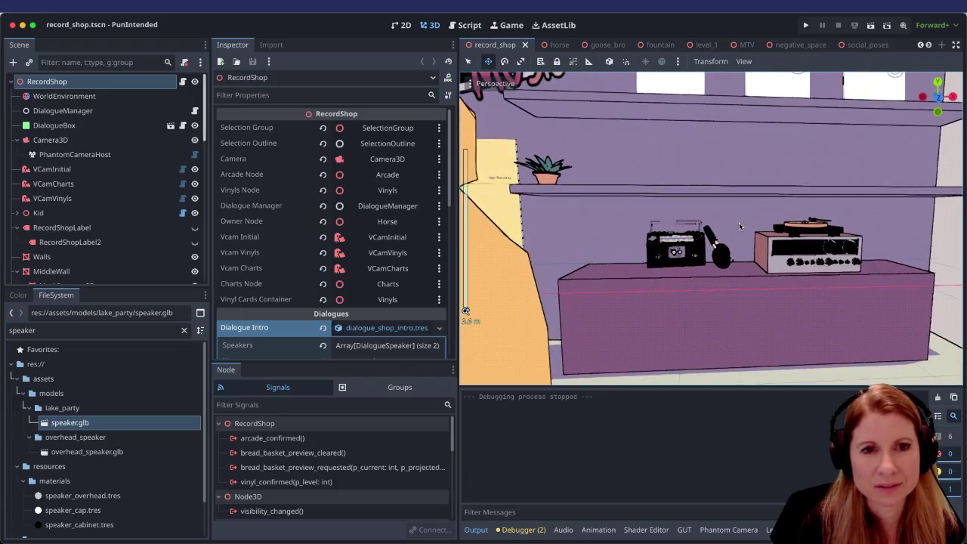
scroll(688, 272, "up", 4)
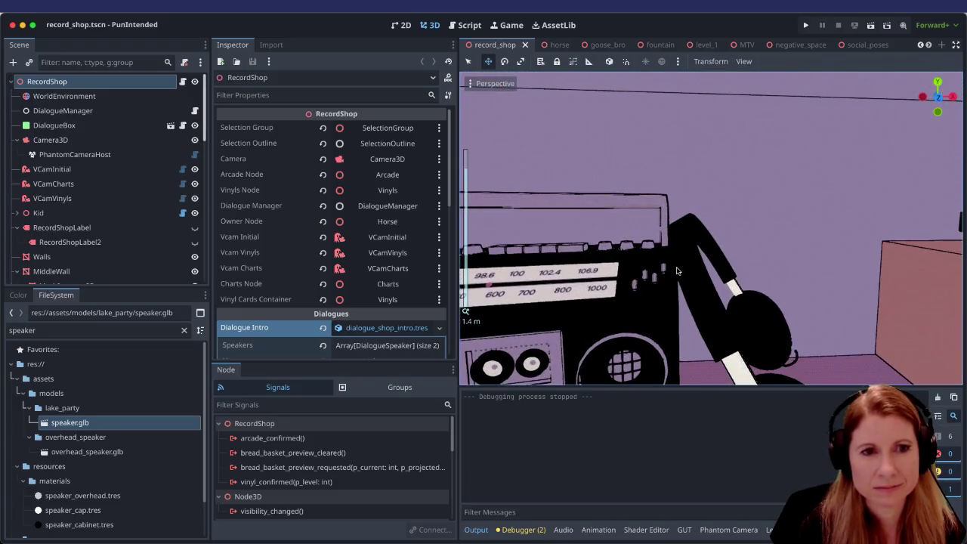
scroll(677, 270, "up", 2)
scroll(666, 242, "down", 7)
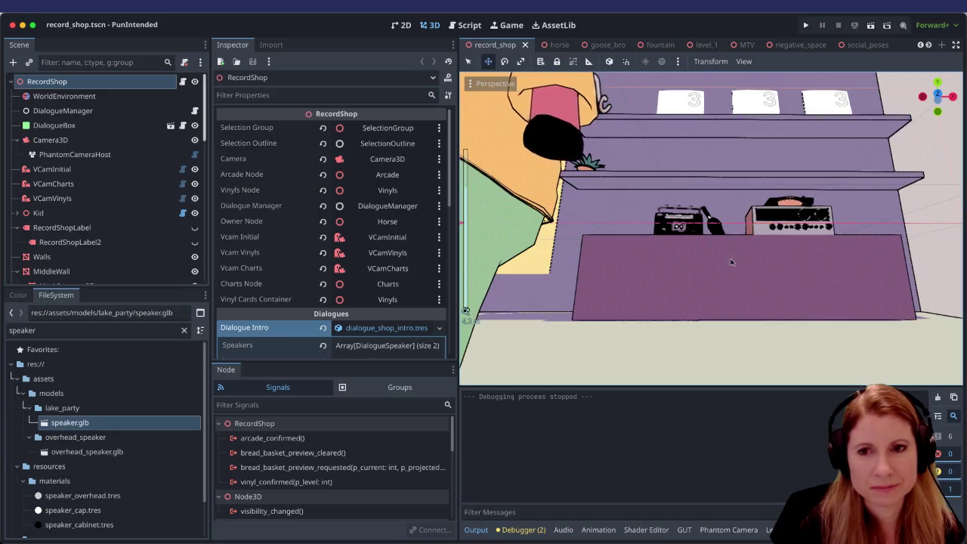
scroll(731, 264, "up", 4)
scroll(730, 268, "up", 3)
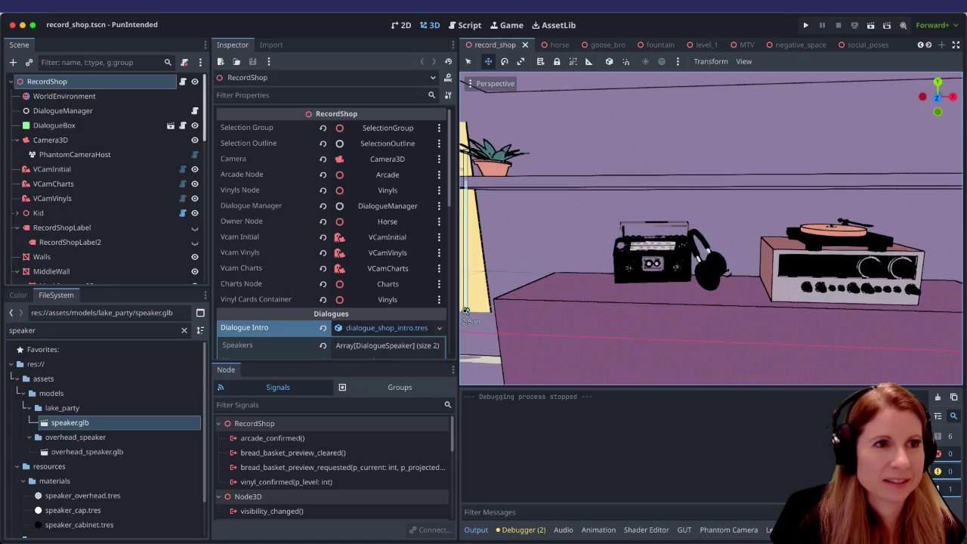
mouse_move(726, 542)
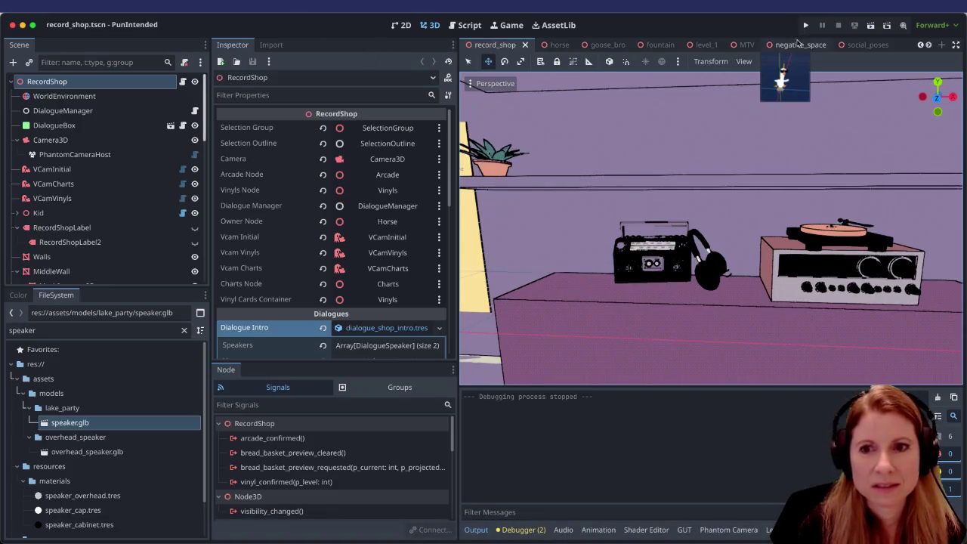
scroll(796, 46, "down", 3)
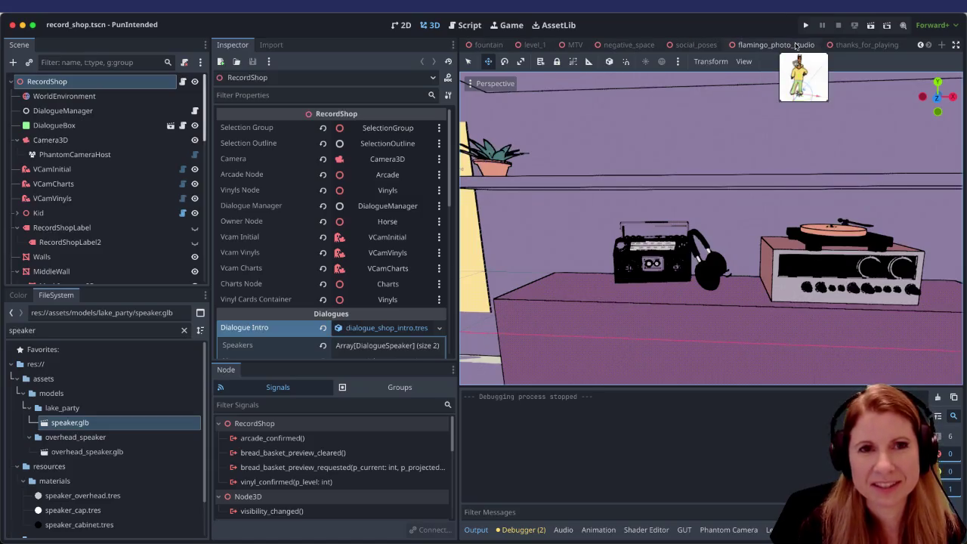
left_click(841, 46)
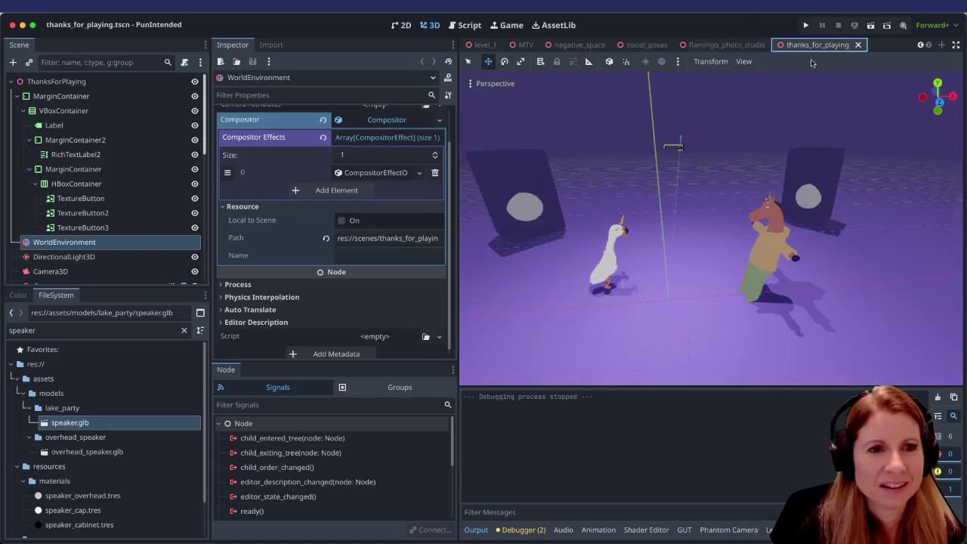
Step: Launch thanks_for_playing as the current scene in the PunIntended debug window
scroll(720, 280, "up", 5)
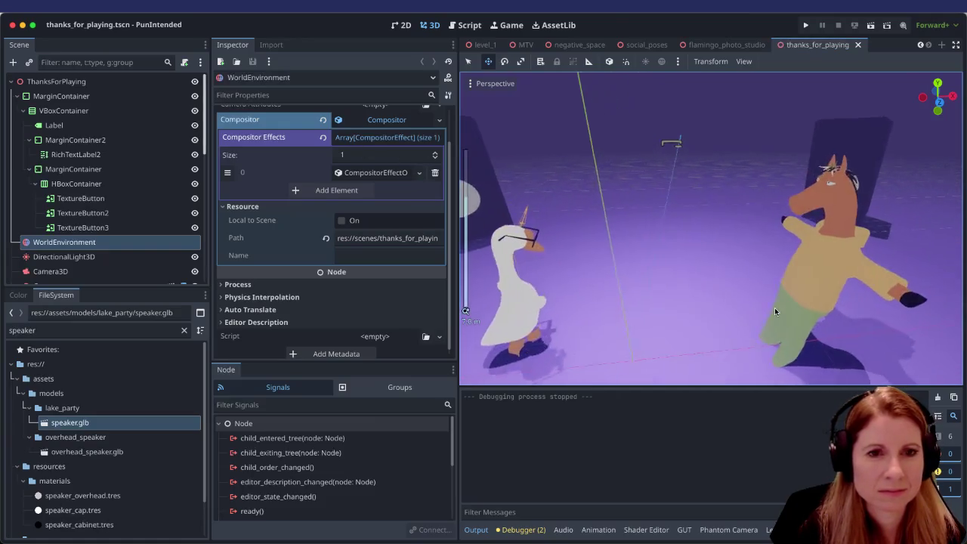
scroll(723, 246, "down", 5)
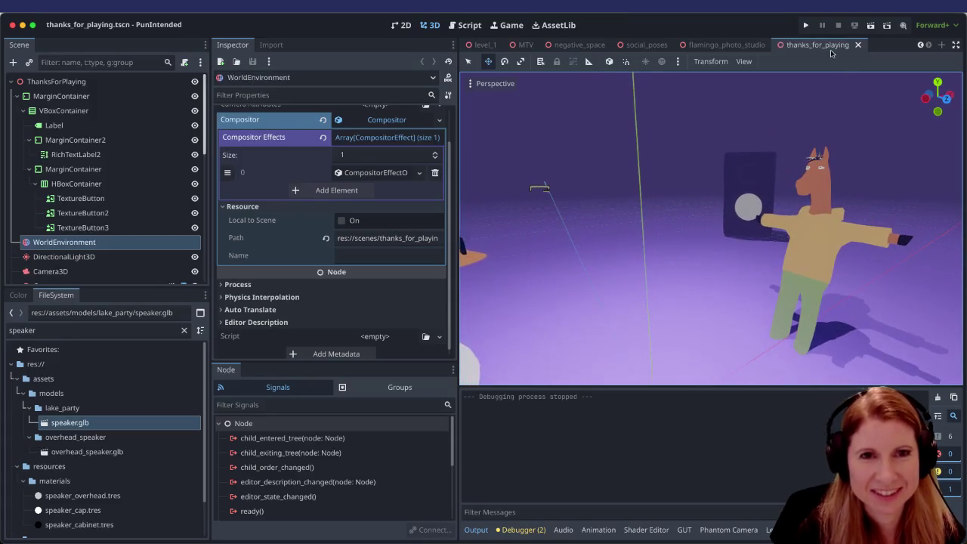
left_click(871, 25)
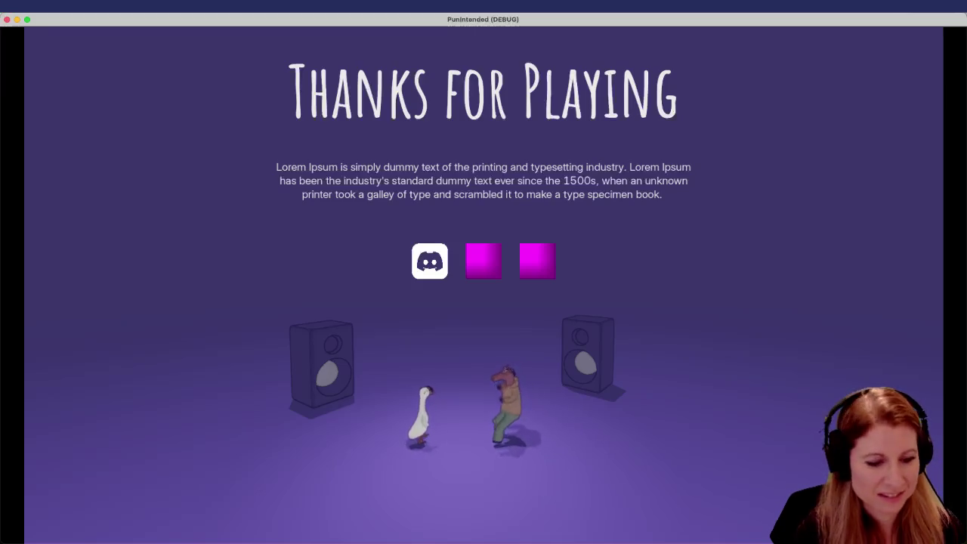
Step: Quit the running Thanks for Playing game to return to the editor
key("super+q")
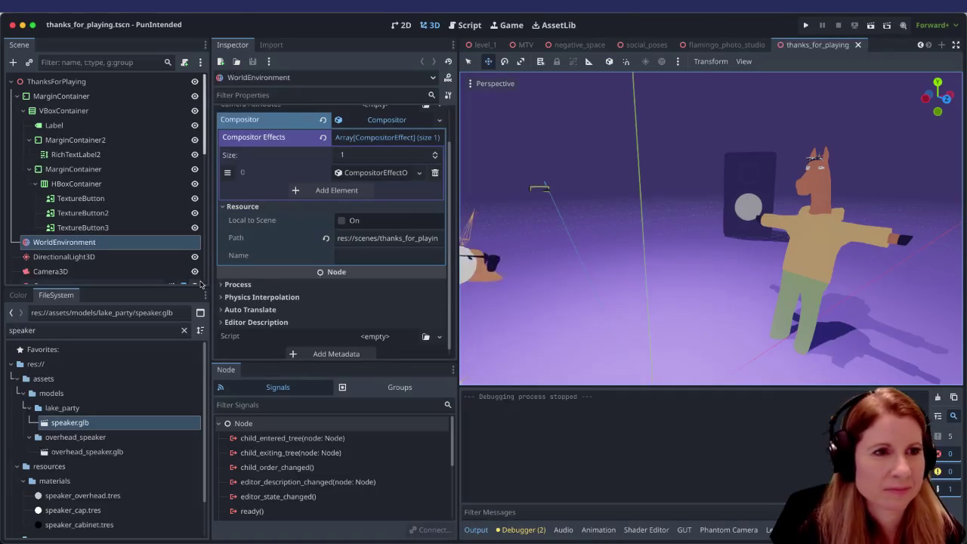
Step: Expand the slot 0 CompositorEffect and its Outline Appearance settings
left_click(385, 174)
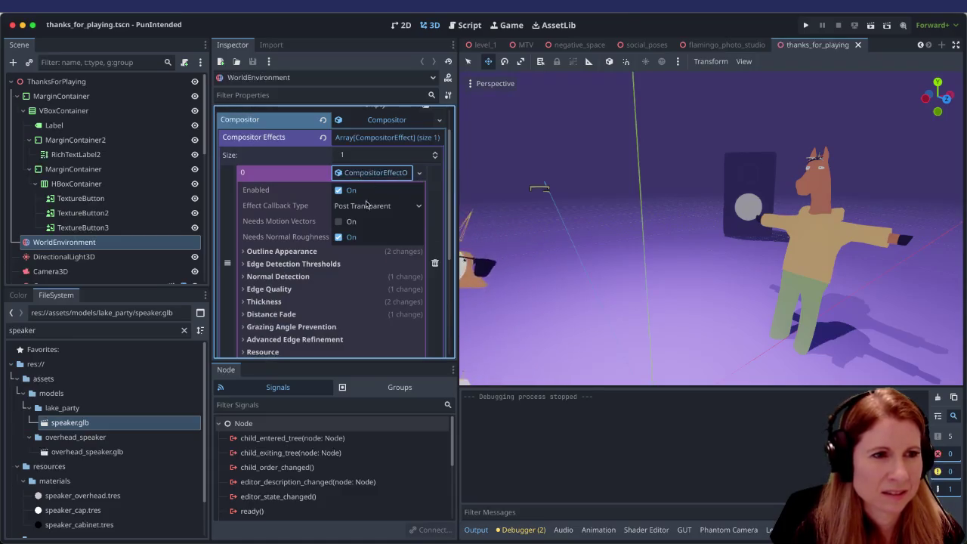
scroll(382, 266, "down", 2)
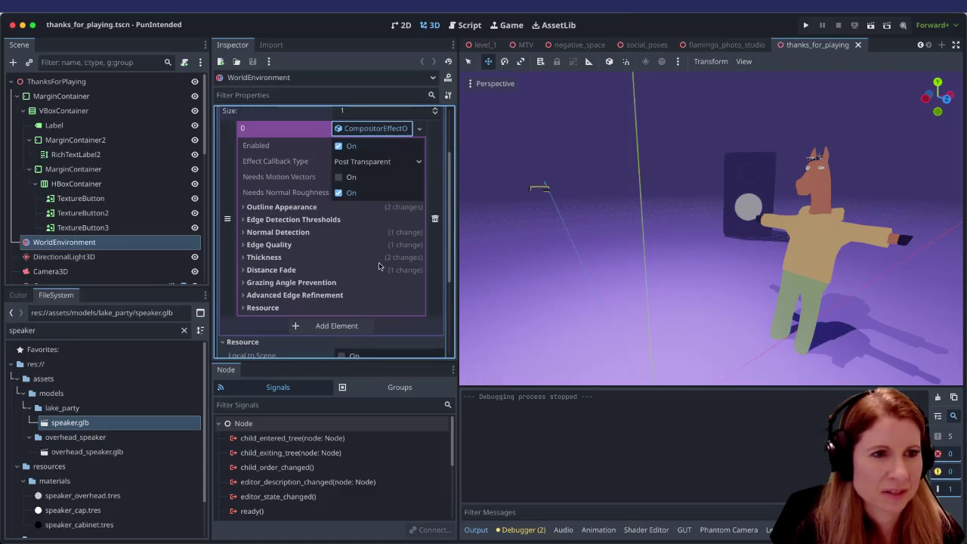
left_click(244, 206)
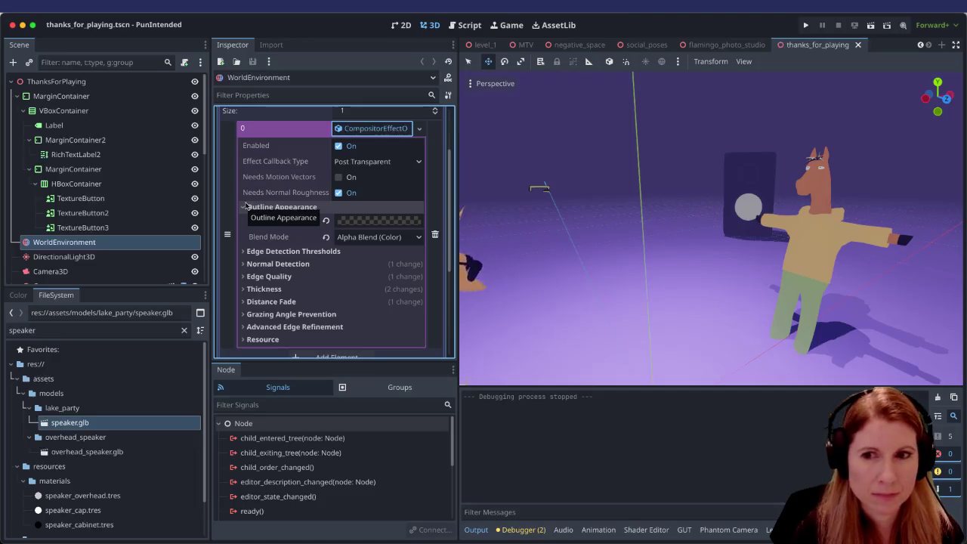
left_click(420, 129)
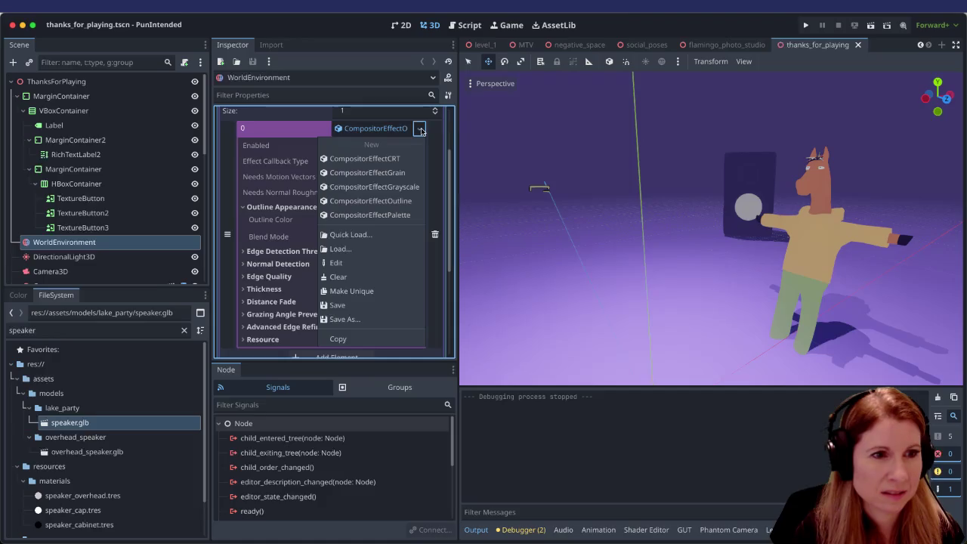
left_click(421, 130)
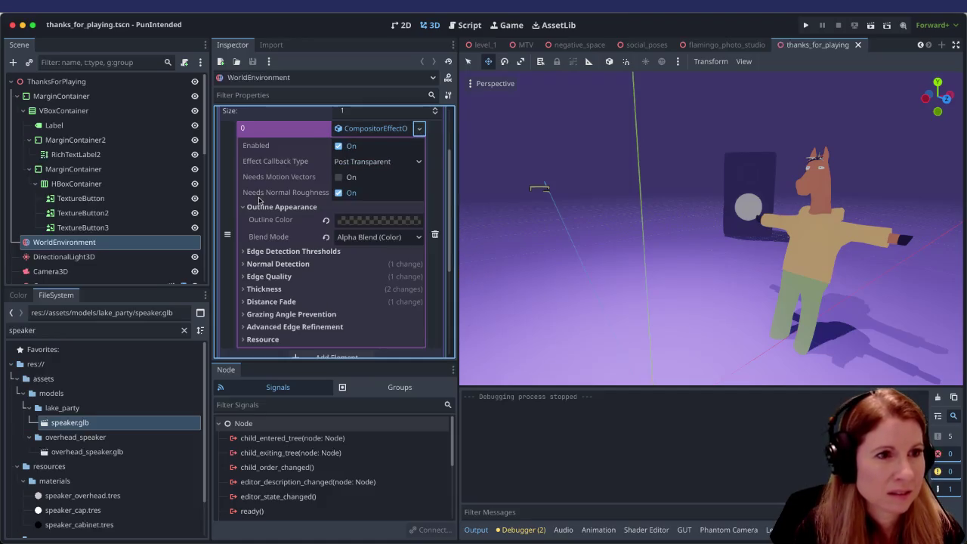
Step: Copy the outline CompositorEffect from its resource dropdown
mouse_move(259, 201)
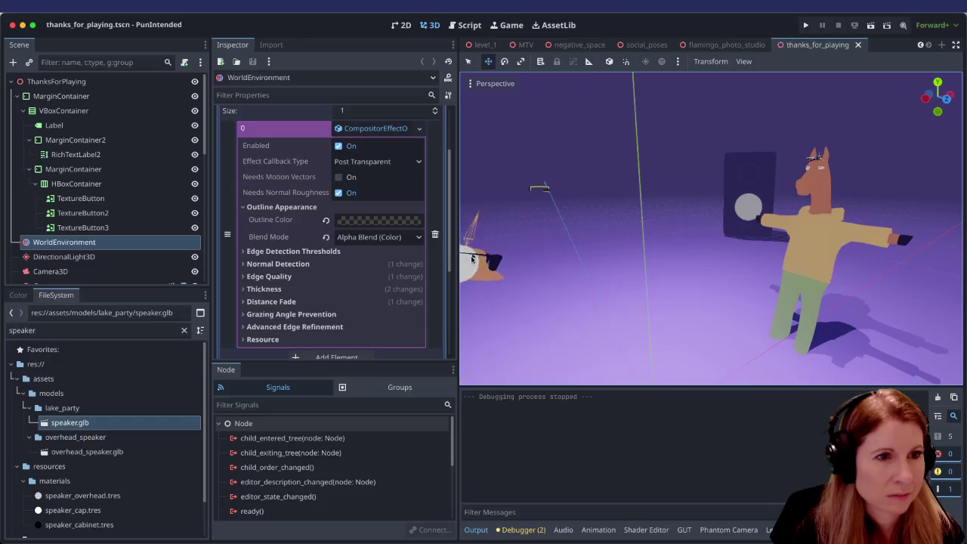
scroll(370, 237, "up", 2)
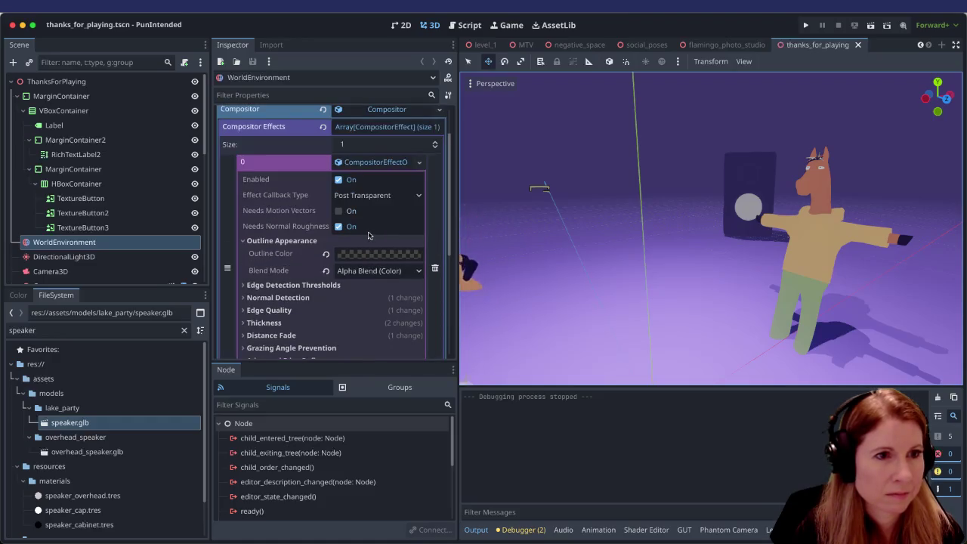
mouse_move(262, 261)
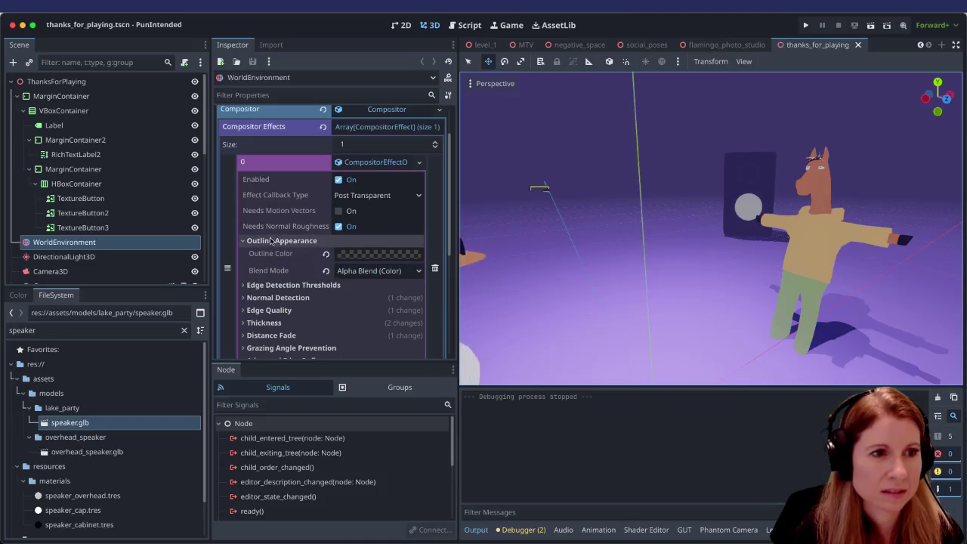
scroll(271, 240, "down", 1)
scroll(271, 241, "down", 3)
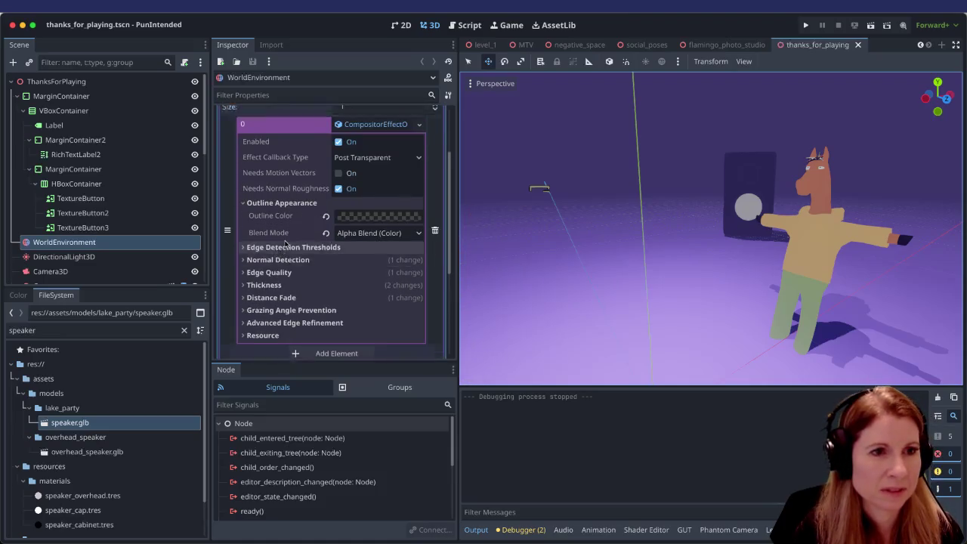
scroll(295, 237, "up", 4)
left_click(420, 169)
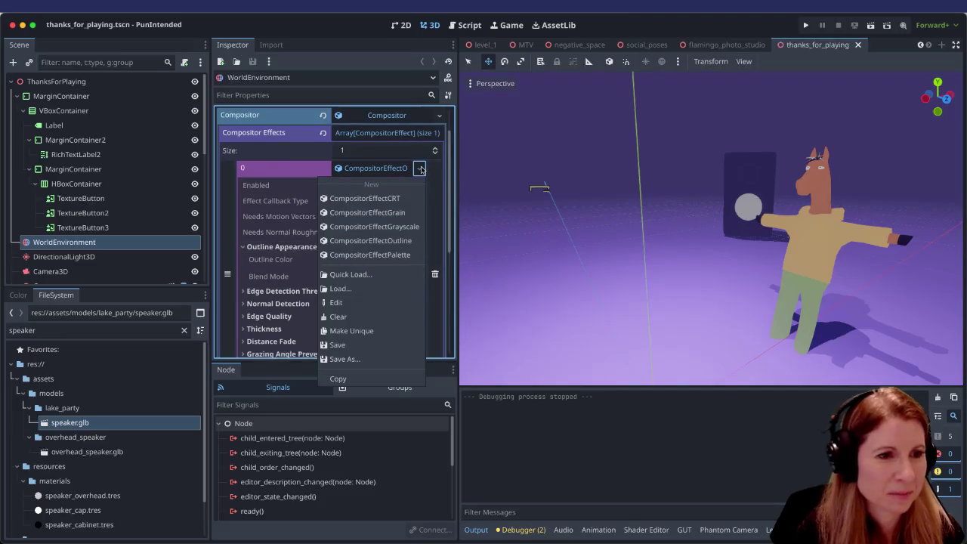
left_click(391, 377)
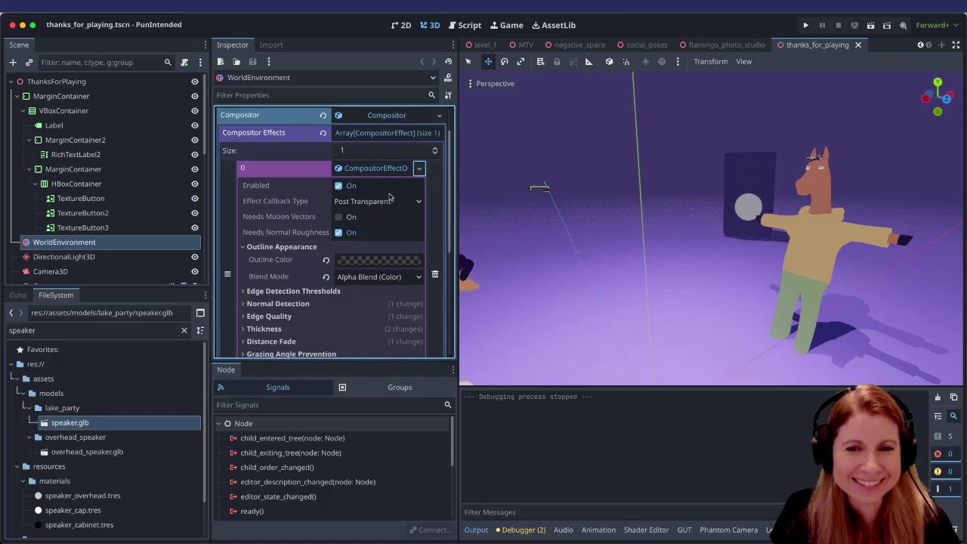
Step: Switch to the MTV scene tab
mouse_move(705, 50)
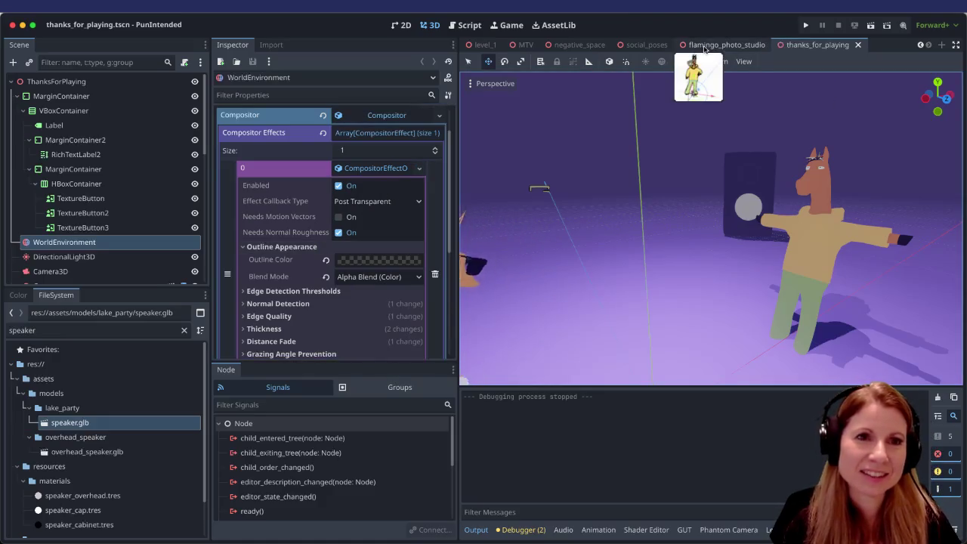
scroll(705, 50, "up", 2)
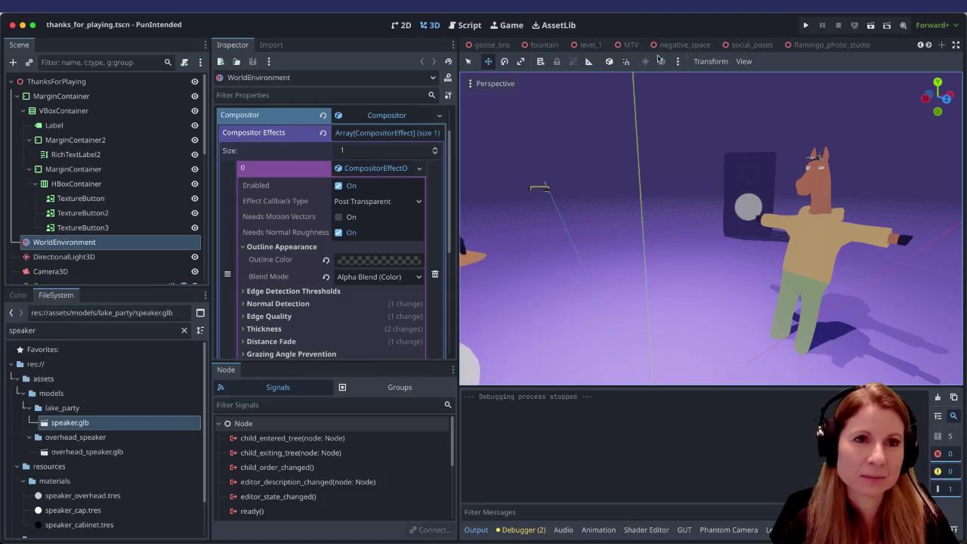
mouse_move(627, 48)
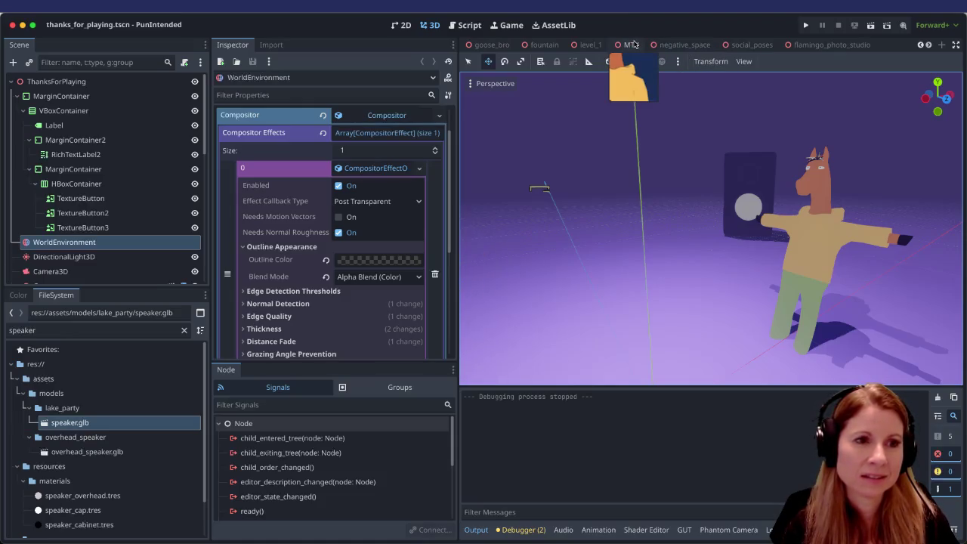
left_click(634, 45)
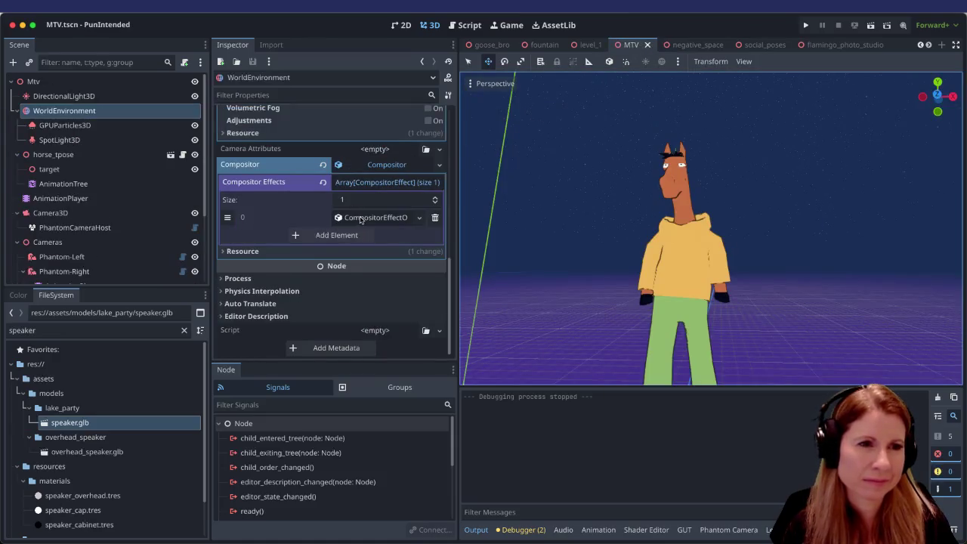
Step: Paste the copied outline effect into MTV's compositor slot 0, then run the current scene
left_click(419, 218)
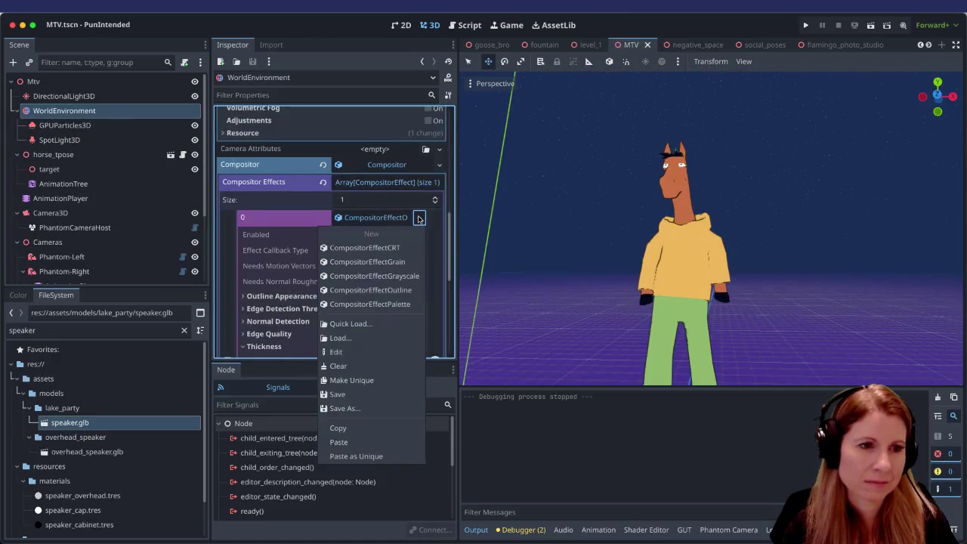
left_click(372, 441)
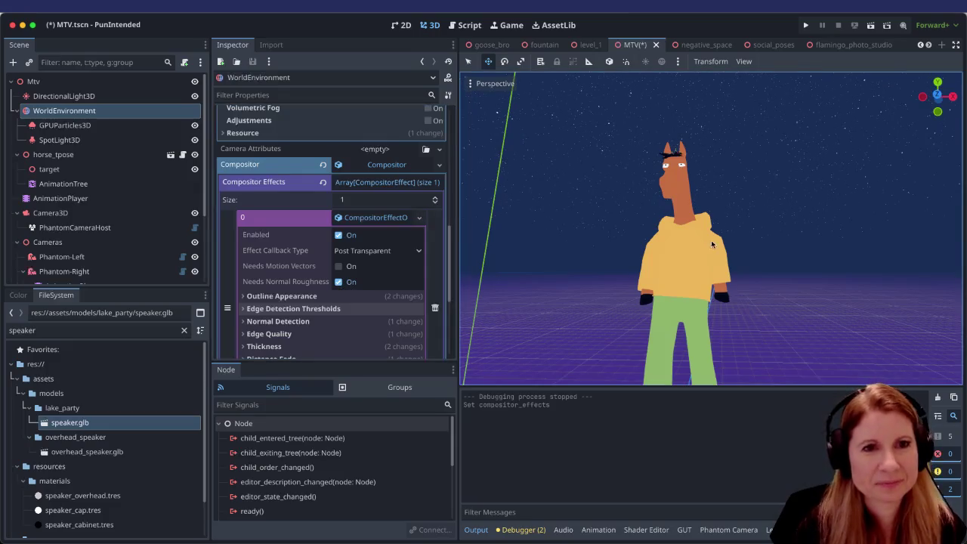
scroll(691, 259, "down", 5)
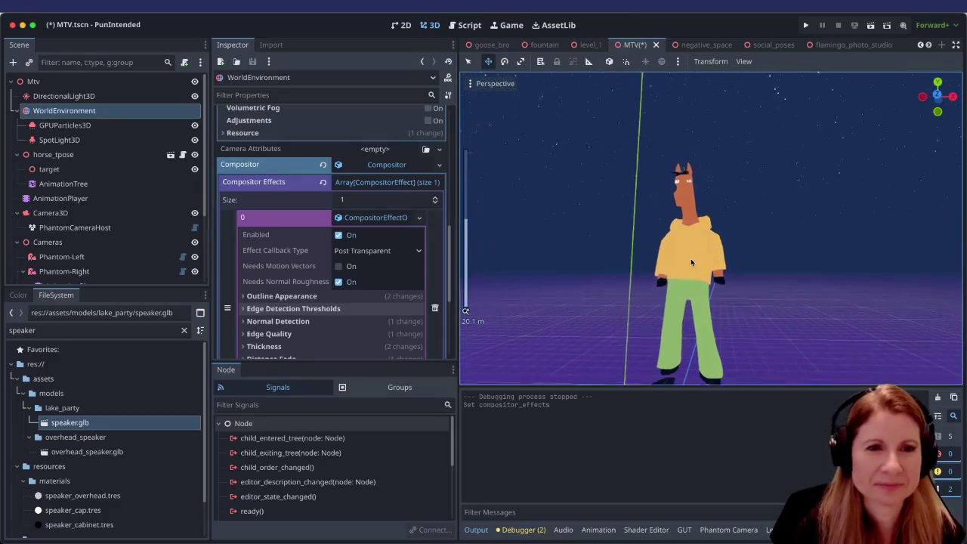
left_click(872, 21)
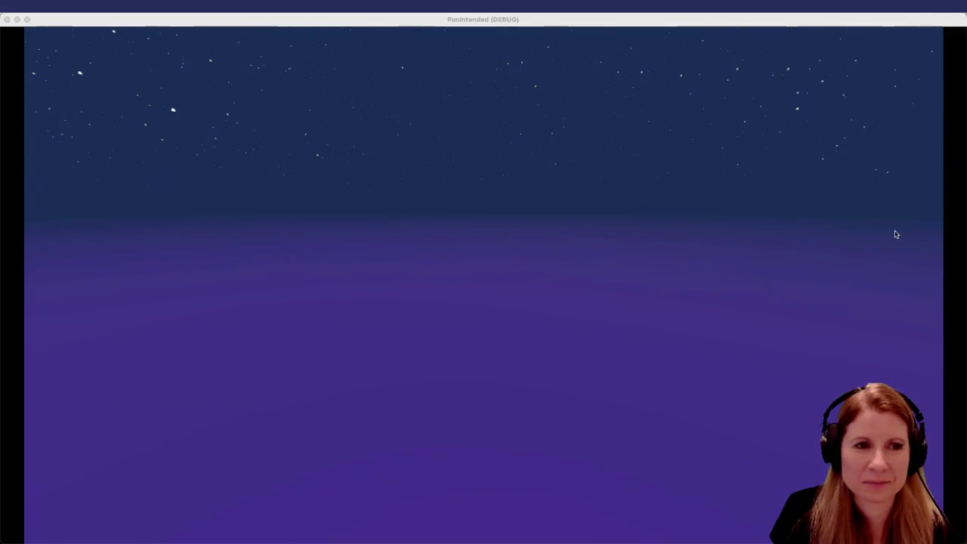
Step: Focus the running MTV game window, view the starry sky, then quit the game
left_click(560, 176)
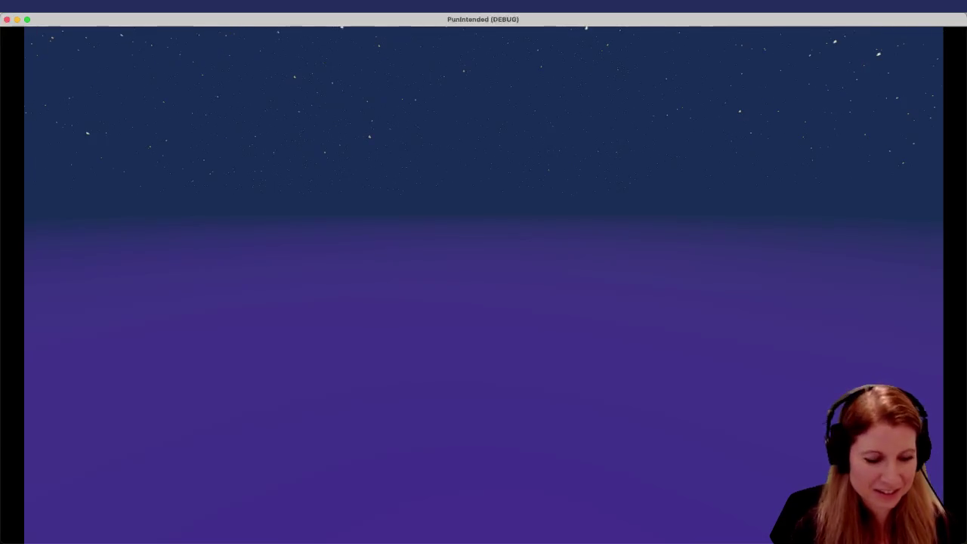
key("super+q")
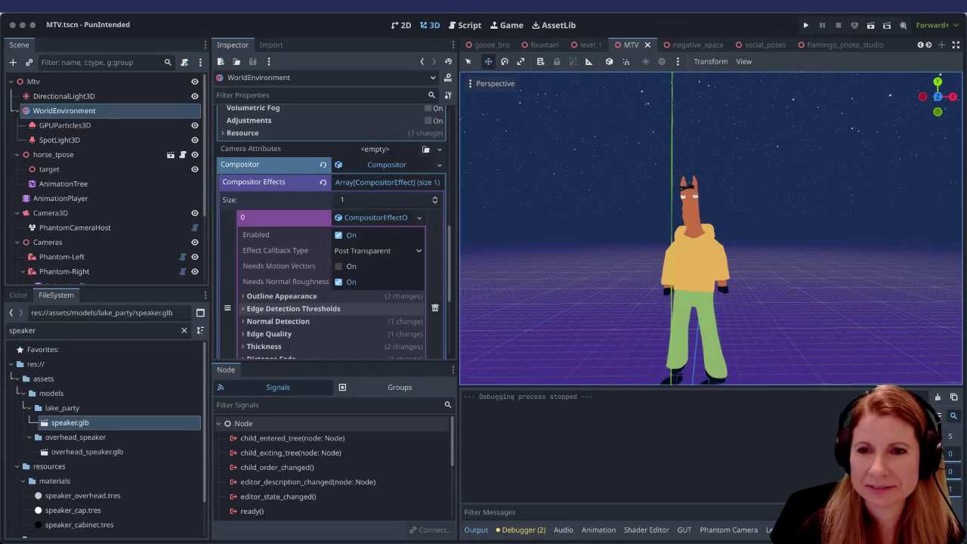
Step: Cancel the recursive unique-copy prompt, then make the MTV CompositorEffect a unique resource
left_click(421, 218)
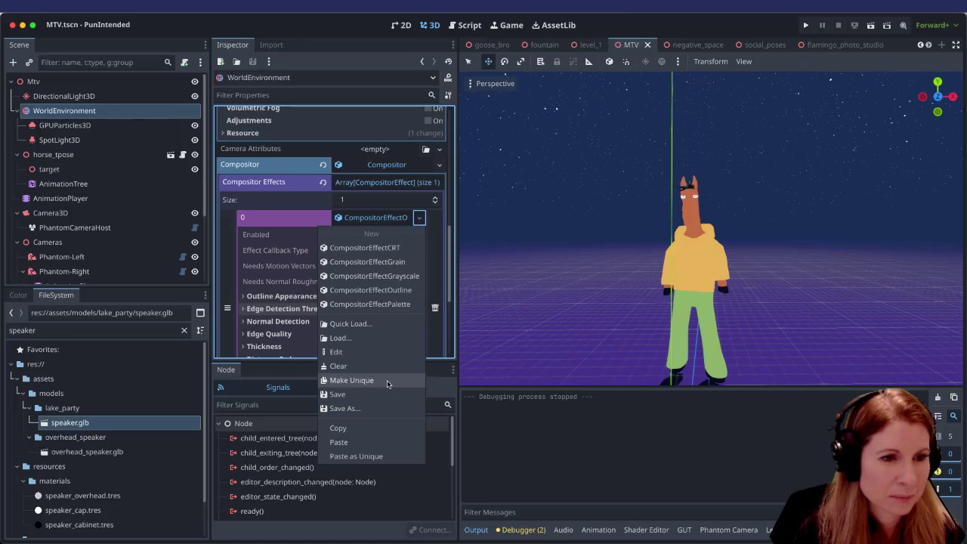
left_click(392, 457)
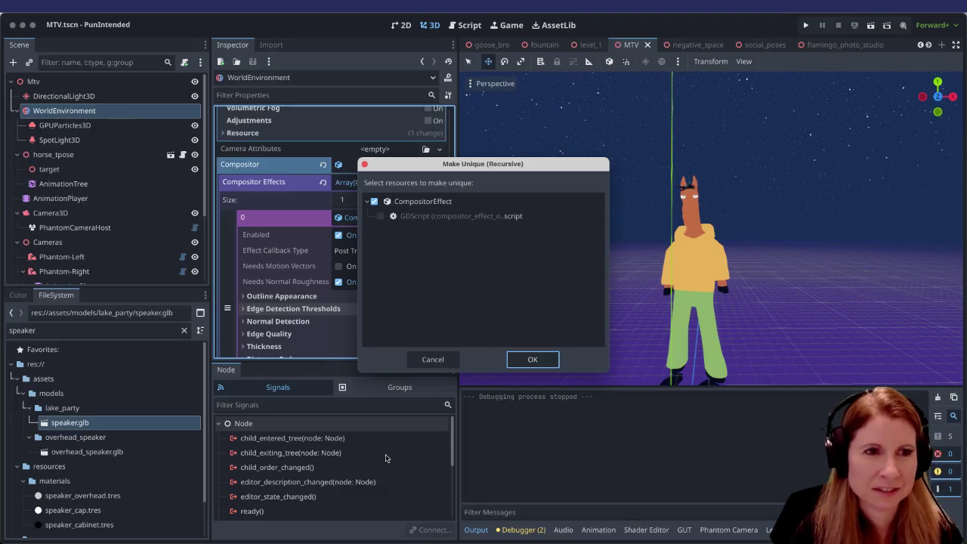
left_click(442, 364)
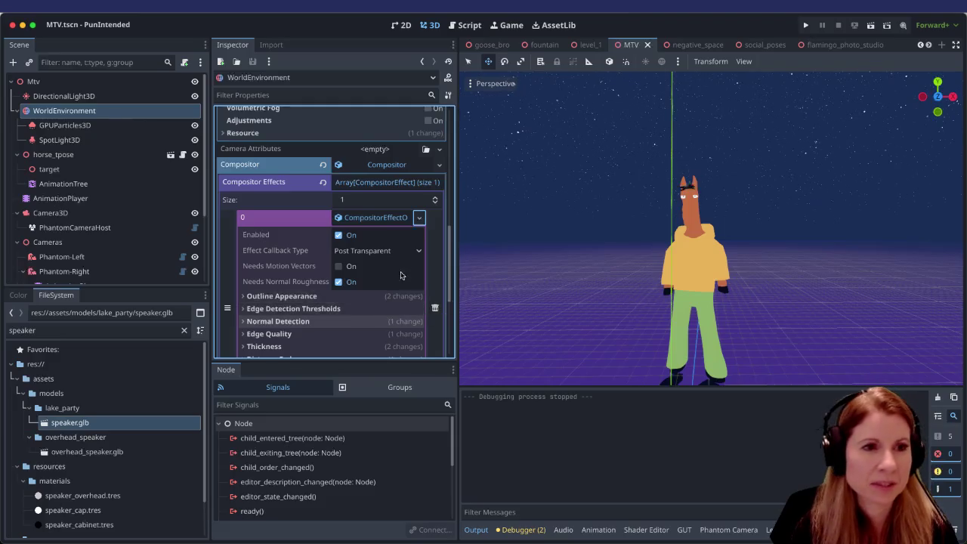
left_click(419, 217)
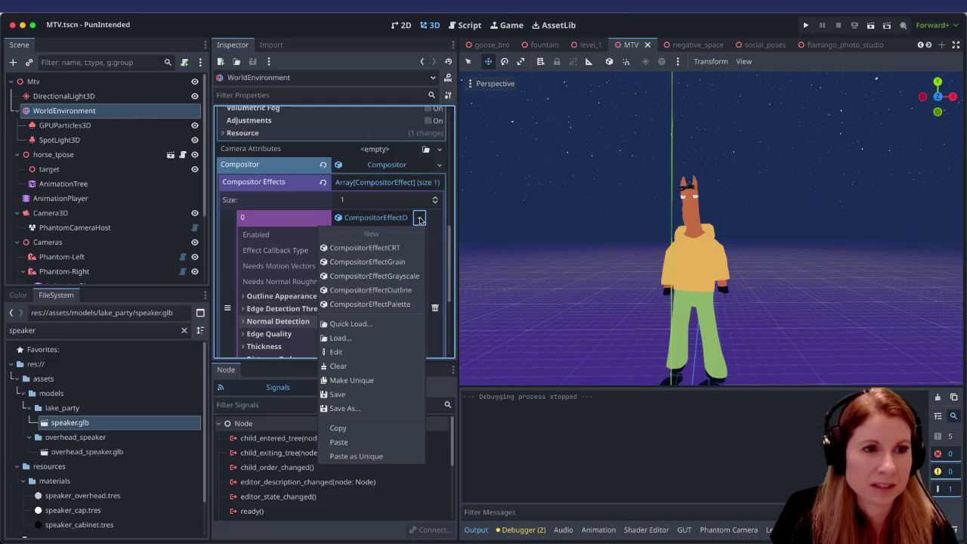
left_click(397, 379)
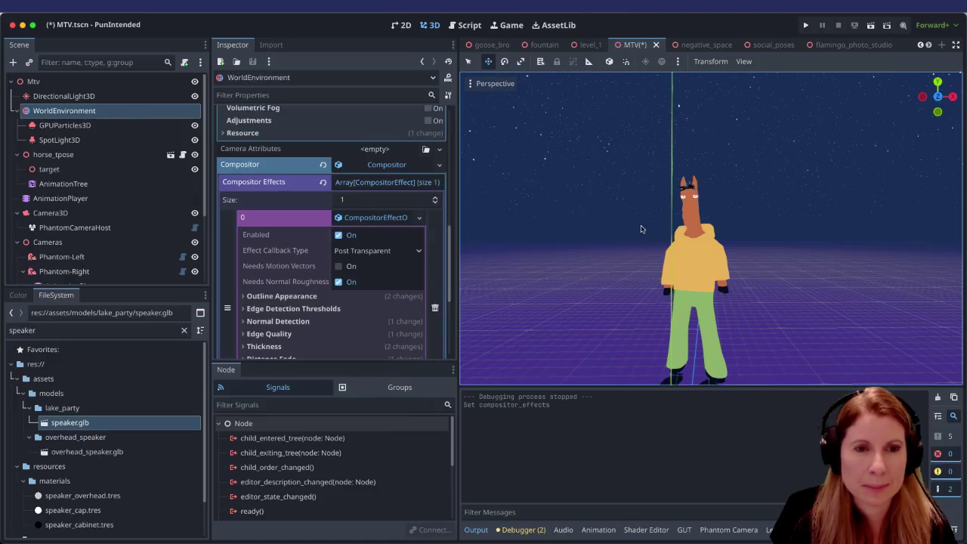
scroll(789, 321, "up", 5)
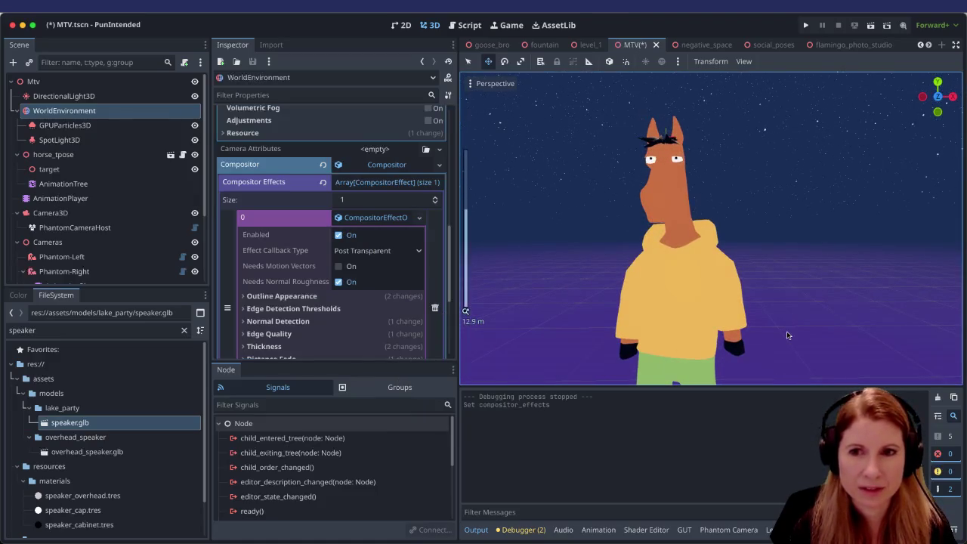
Step: Orbit the viewport toward the horse and expand Edge Detection Thresholds and Outline Appearance
mouse_move(786, 332)
left_mouse_down()
mouse_move(717, 302)
mouse_move(745, 226)
mouse_move(795, 228)
mouse_move(761, 304)
mouse_move(781, 341)
left_mouse_up()
scroll(792, 338, "down", 5)
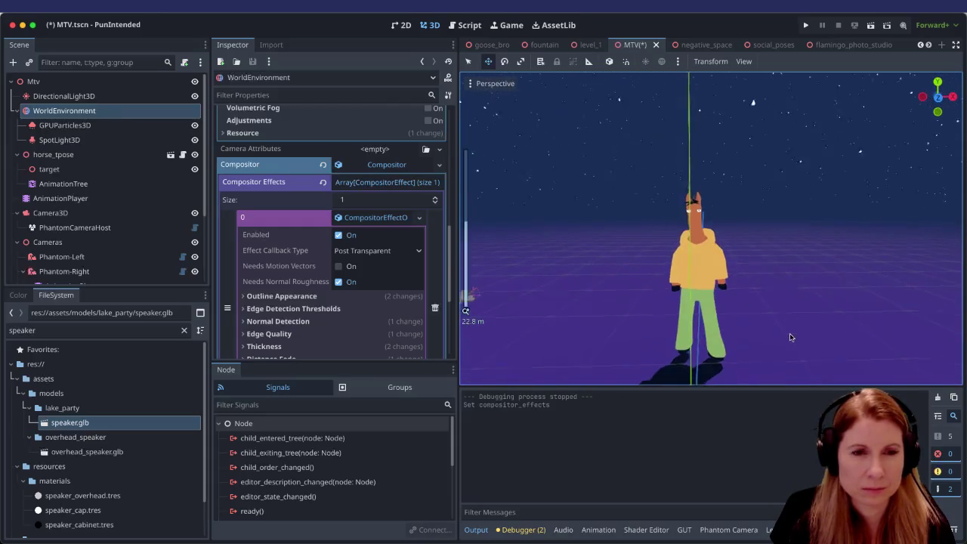
scroll(808, 333, "up", 2)
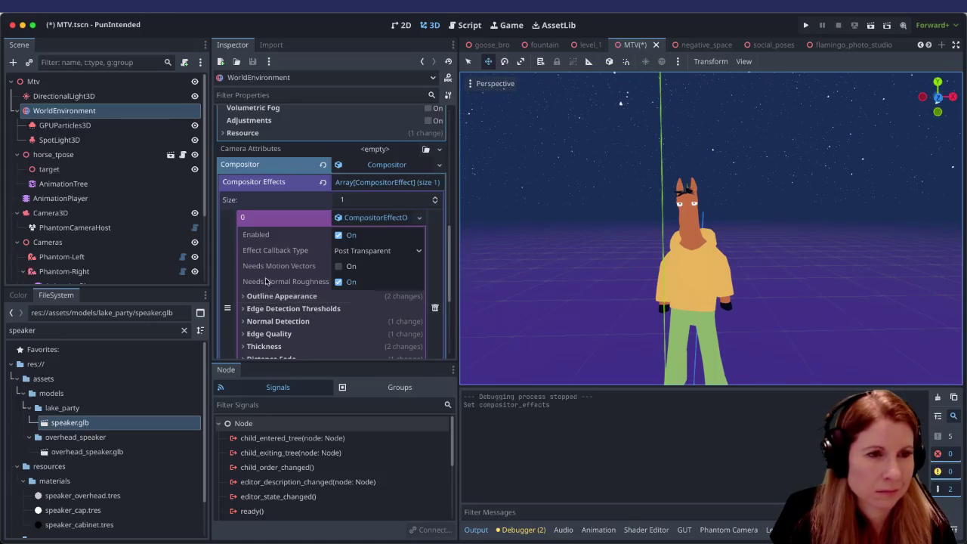
scroll(244, 295, "down", 2)
left_click(243, 261)
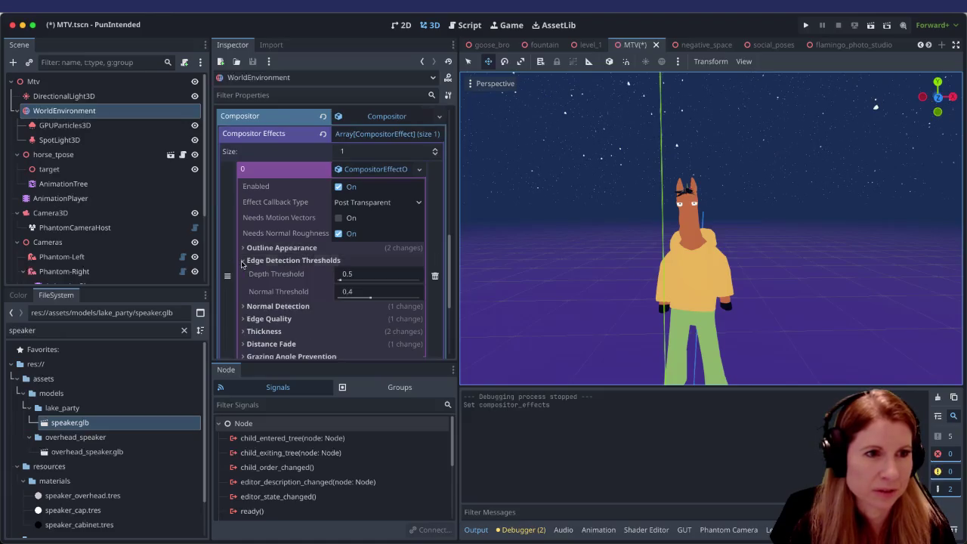
left_click(243, 248)
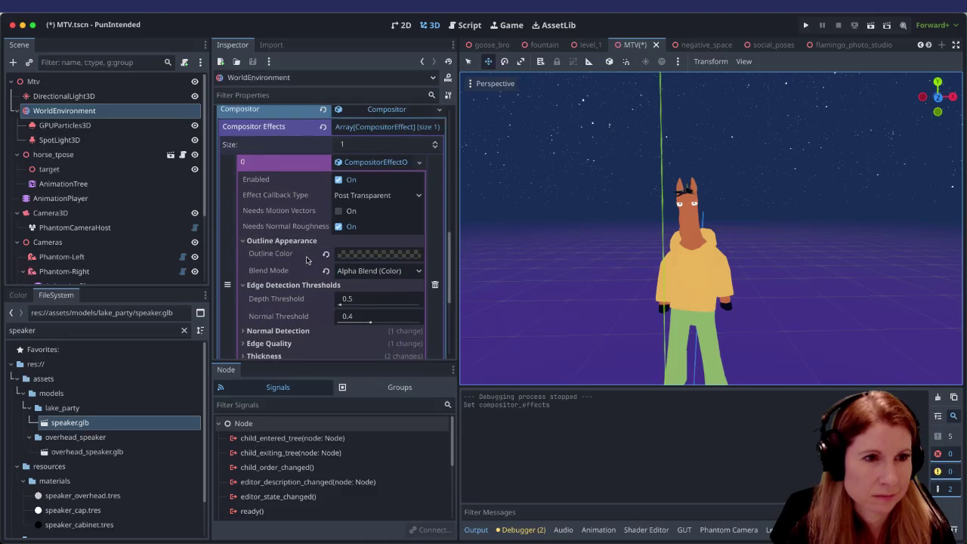
Step: Expand Normal Detection and Edge Quality, then save and run the scene
scroll(302, 260, "down", 2)
scroll(288, 264, "down", 1)
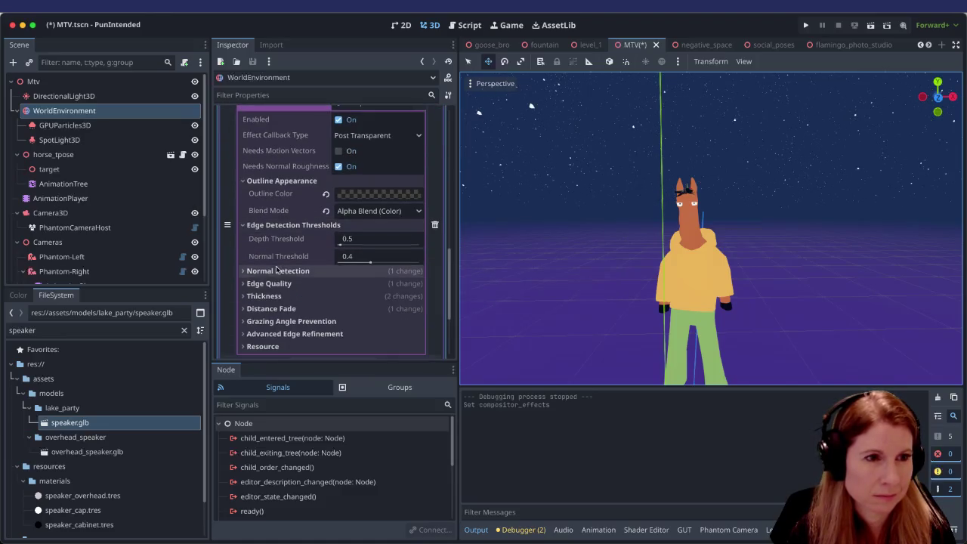
left_click(243, 271)
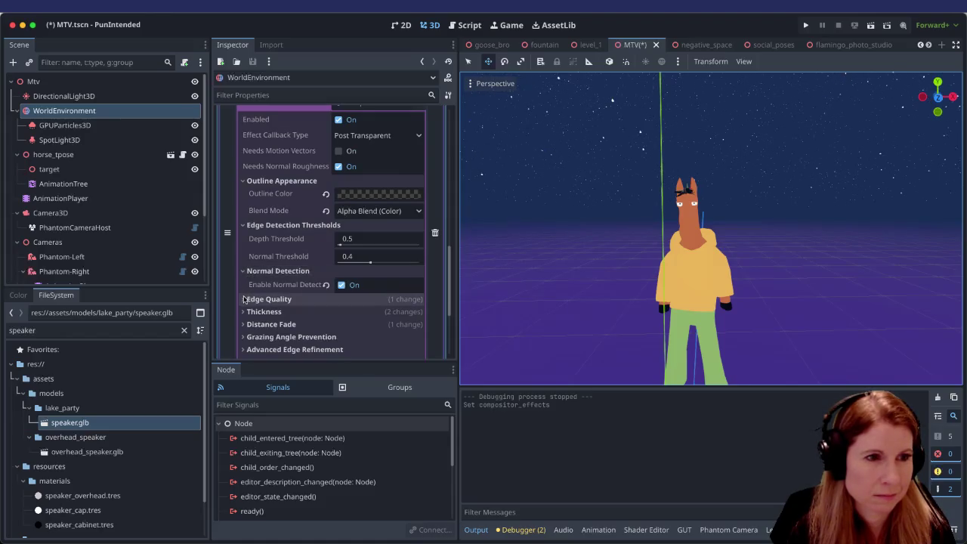
left_click(243, 299)
key("ctrl+s")
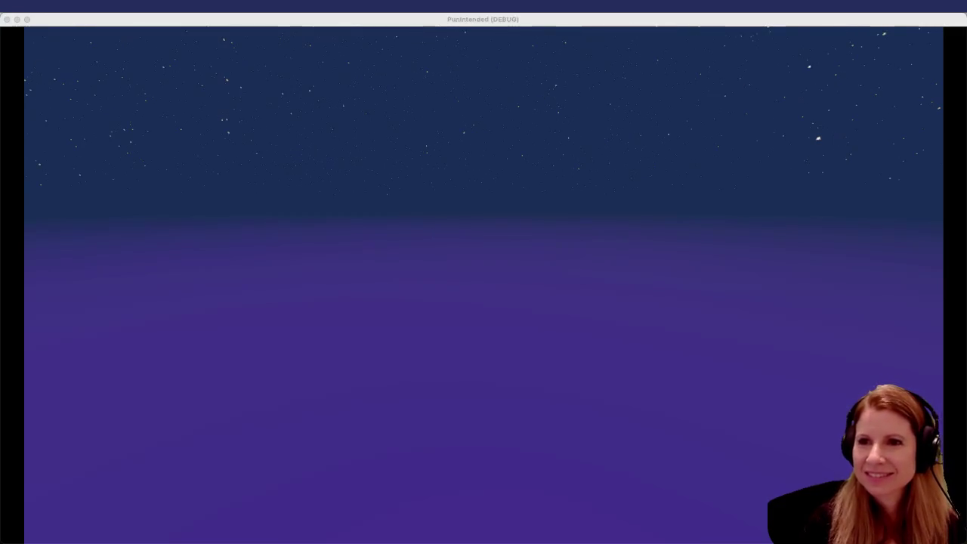
Step: Quit the running game and return to the MTV editor
key("super+q")
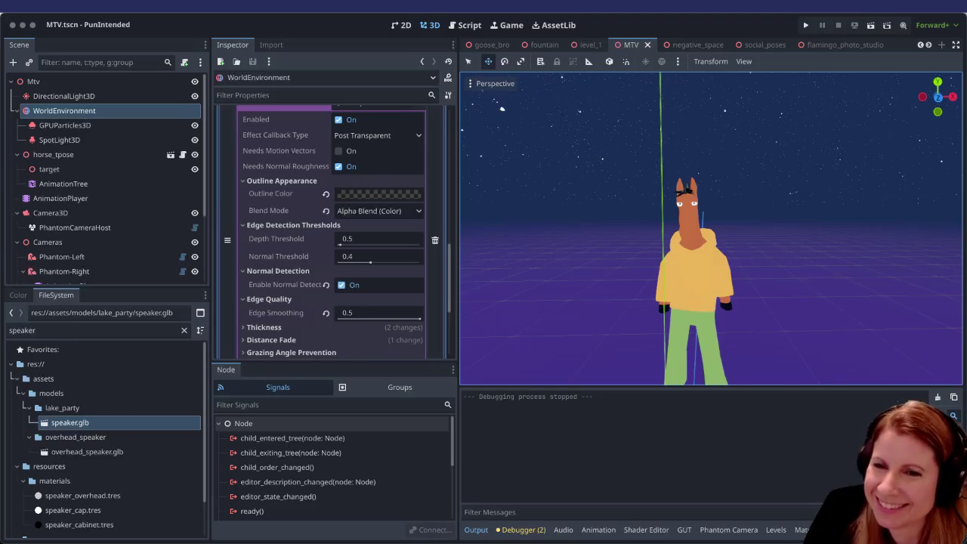
left_click(871, 25)
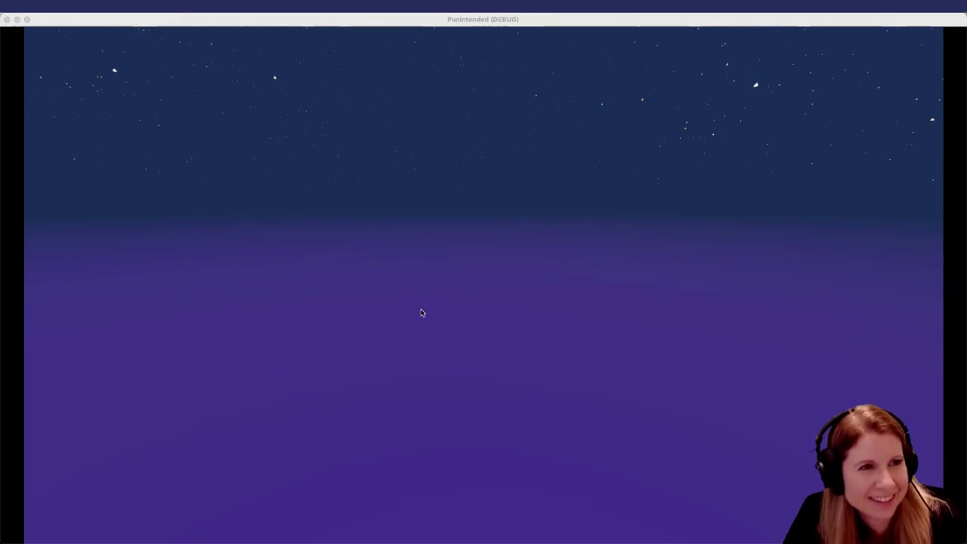
left_click(178, 23)
key("super+q")
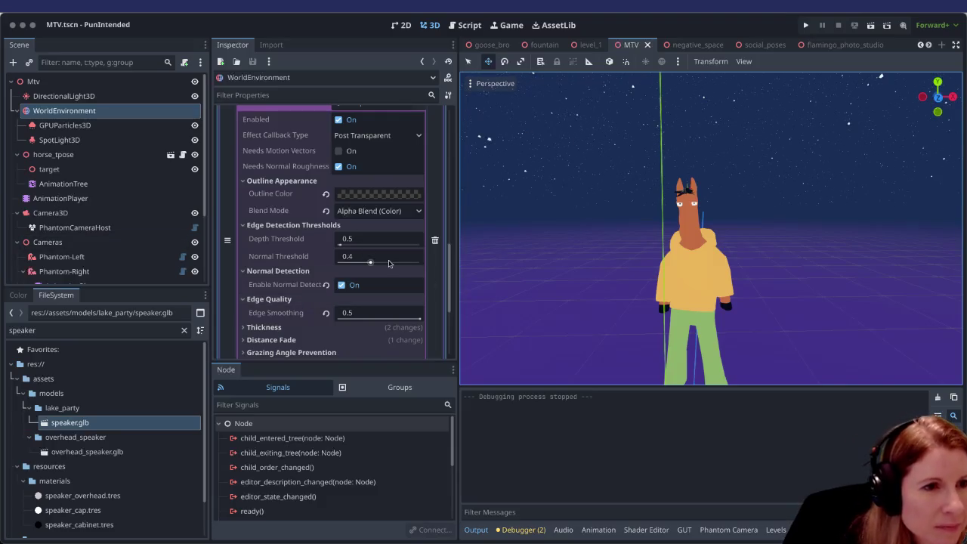
Step: Turn off Enable Normal Detection in the outline effect, then save and run the scene
scroll(409, 263, "down", 2)
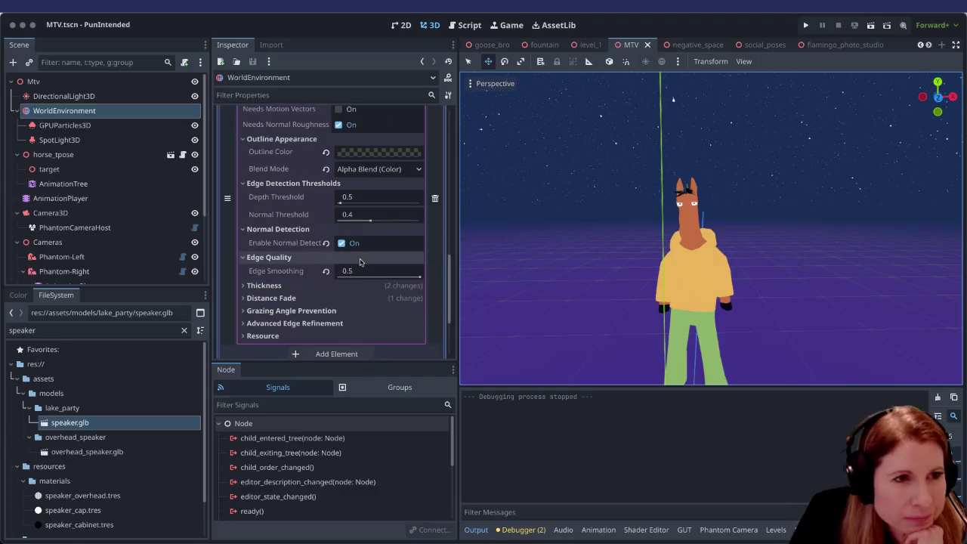
scroll(396, 291, "up", 2)
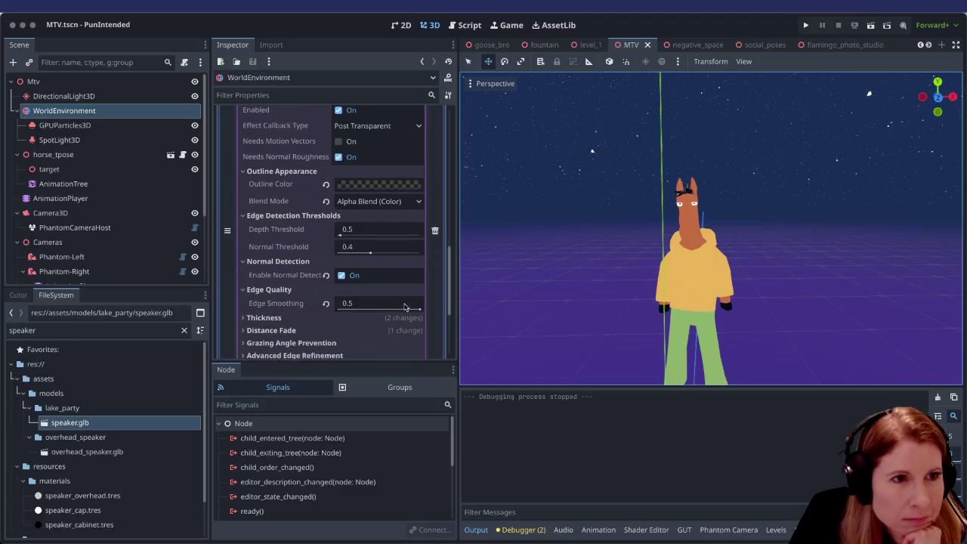
scroll(404, 306, "up", 3)
scroll(407, 304, "down", 1)
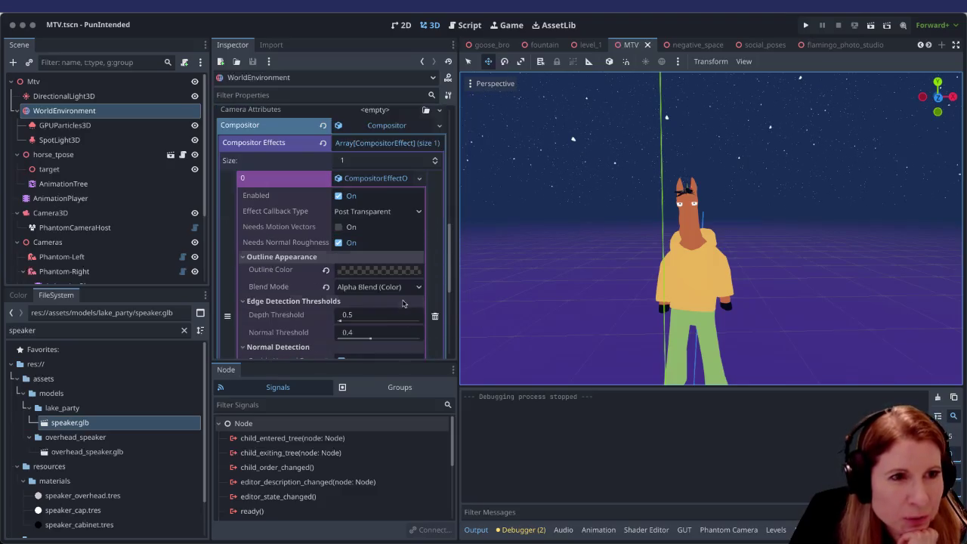
scroll(397, 295, "down", 2)
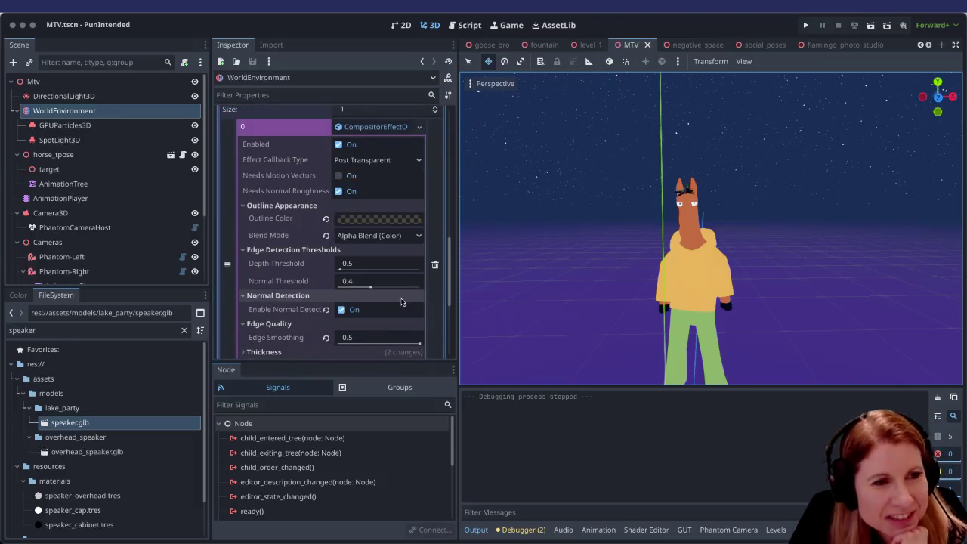
scroll(402, 302, "down", 3)
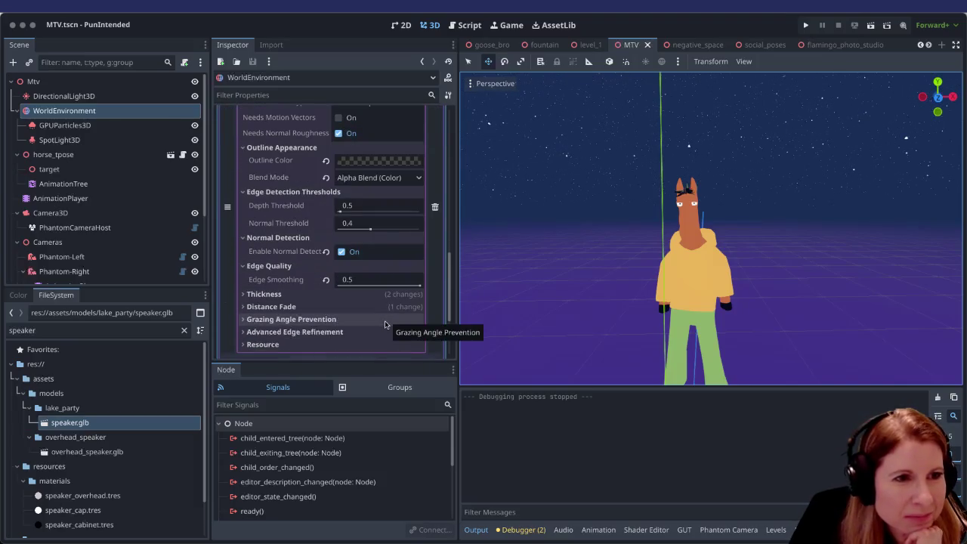
left_click(341, 251)
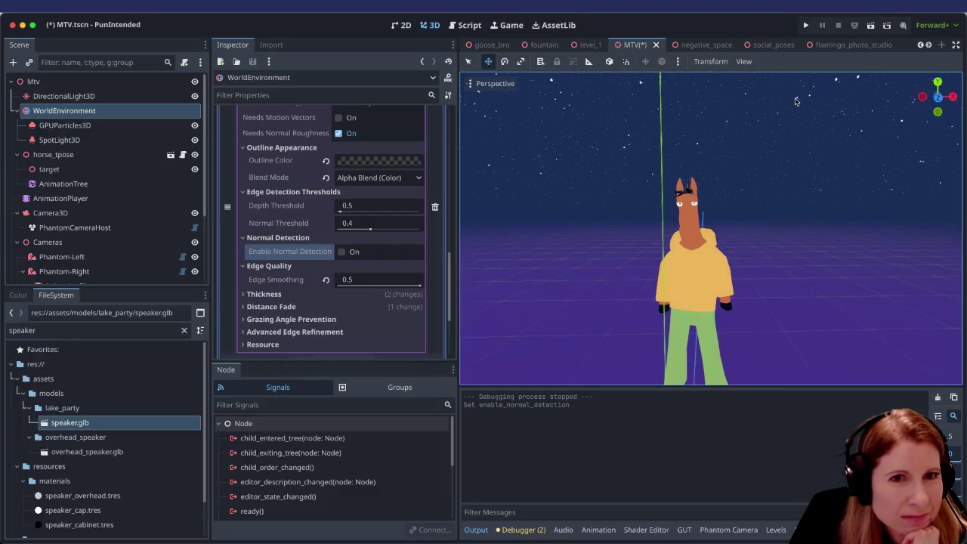
key("ctrl+s")
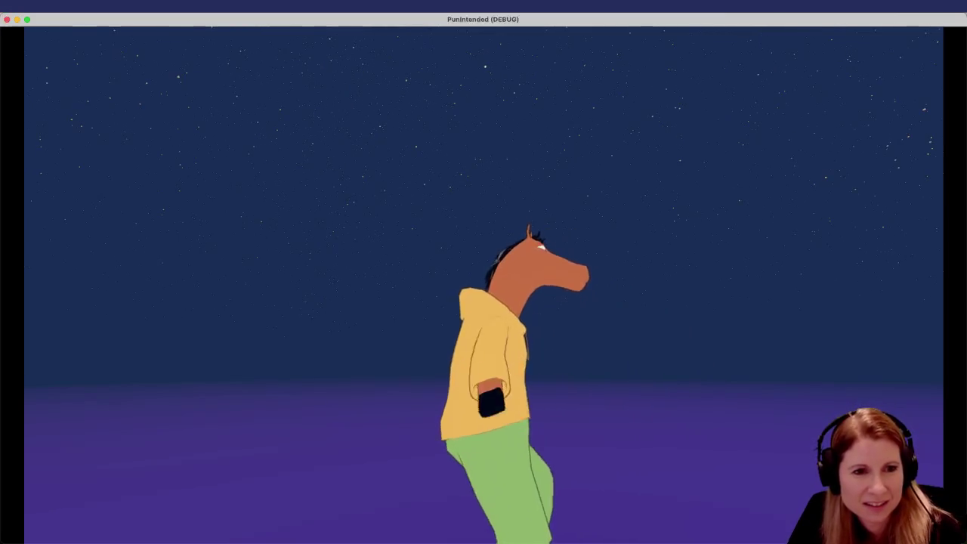
Step: Close the running PunIntended game and return to the Godot editor
key("Escape")
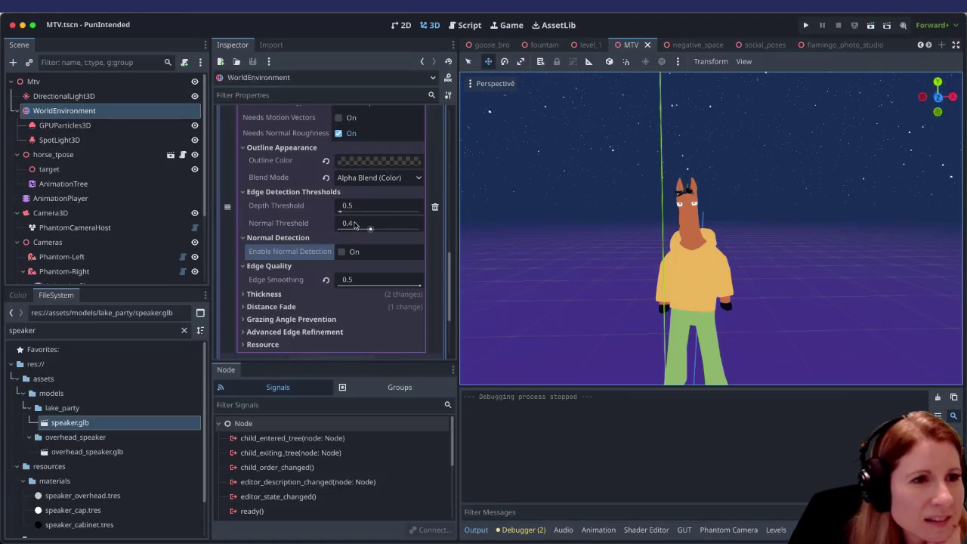
Step: Re-enable Enable Normal Detection in the outline effect's Normal Detection section
scroll(352, 239, "up", 3)
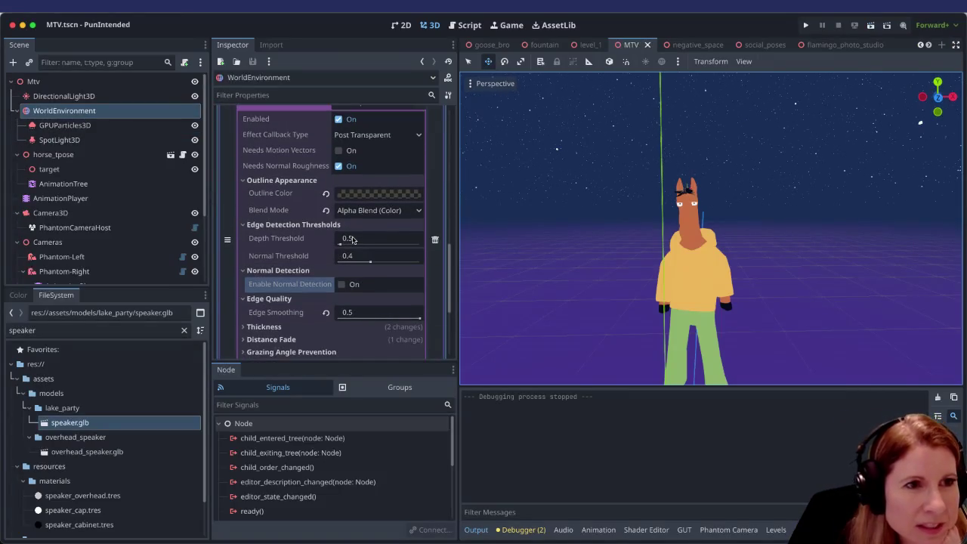
scroll(352, 240, "down", 4)
scroll(353, 239, "up", 2)
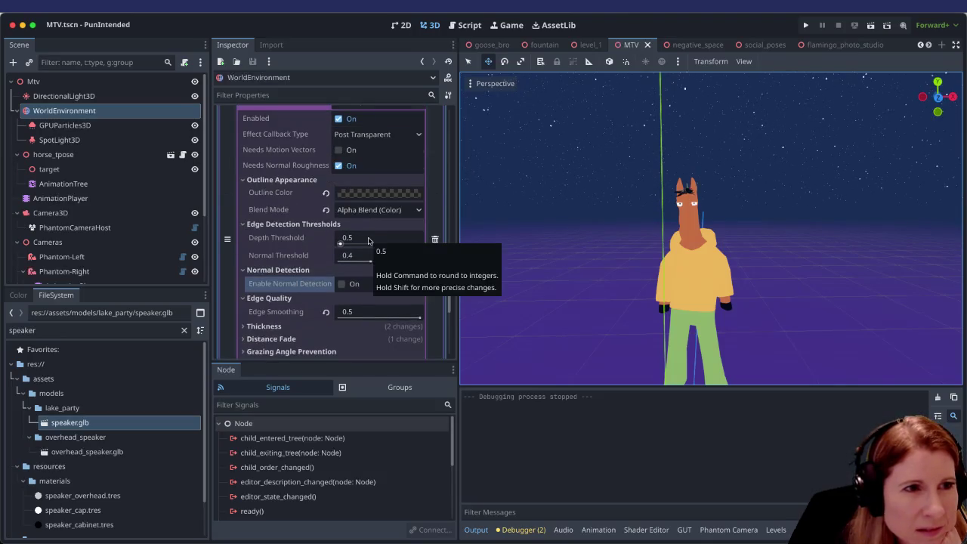
scroll(370, 233, "up", 5)
scroll(366, 216, "down", 7)
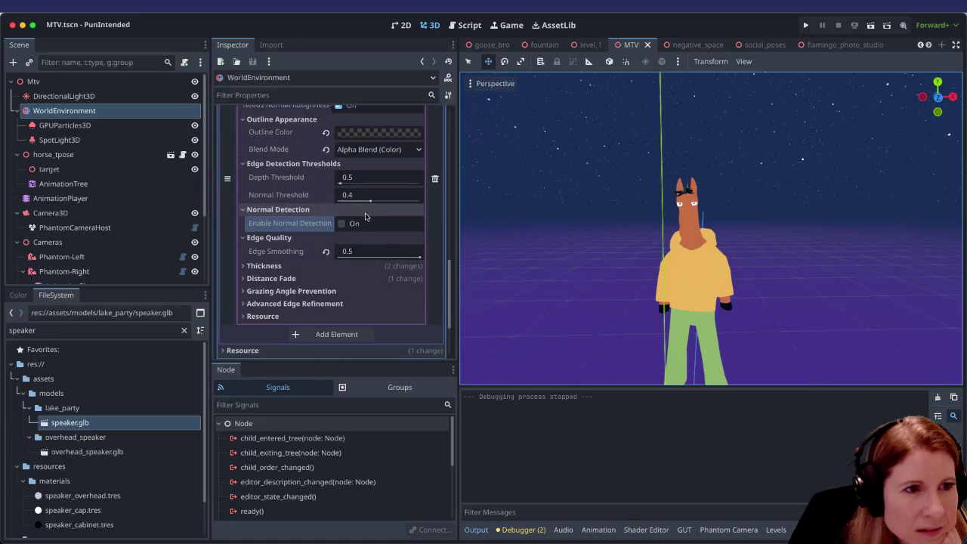
left_click(341, 224)
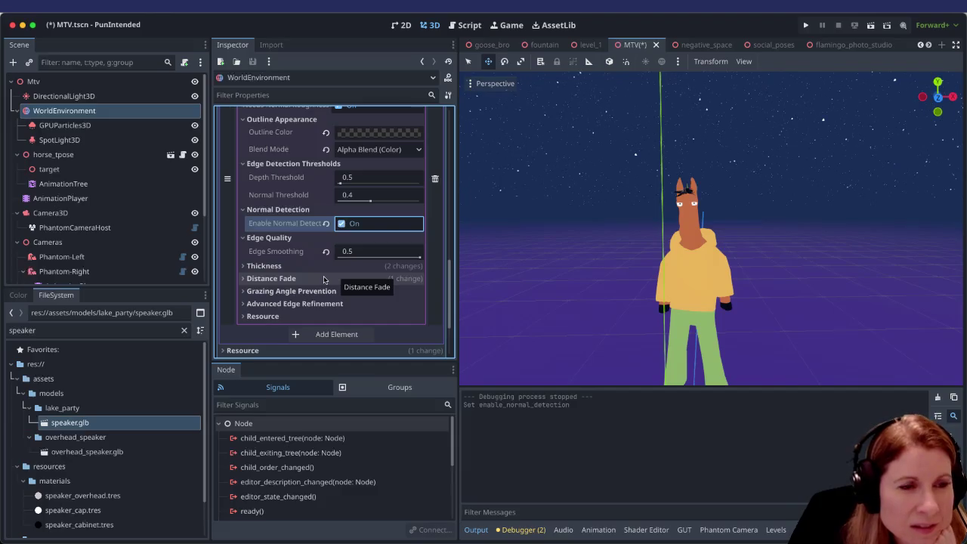
Step: Expand and review the outline Thickness settings, then save and run the MTV scene
left_click(245, 264)
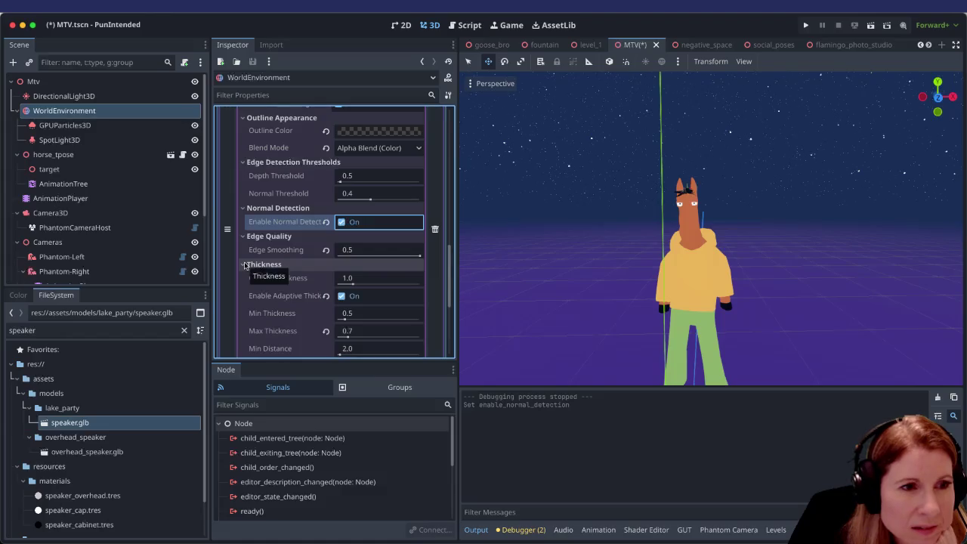
scroll(249, 263, "down", 1)
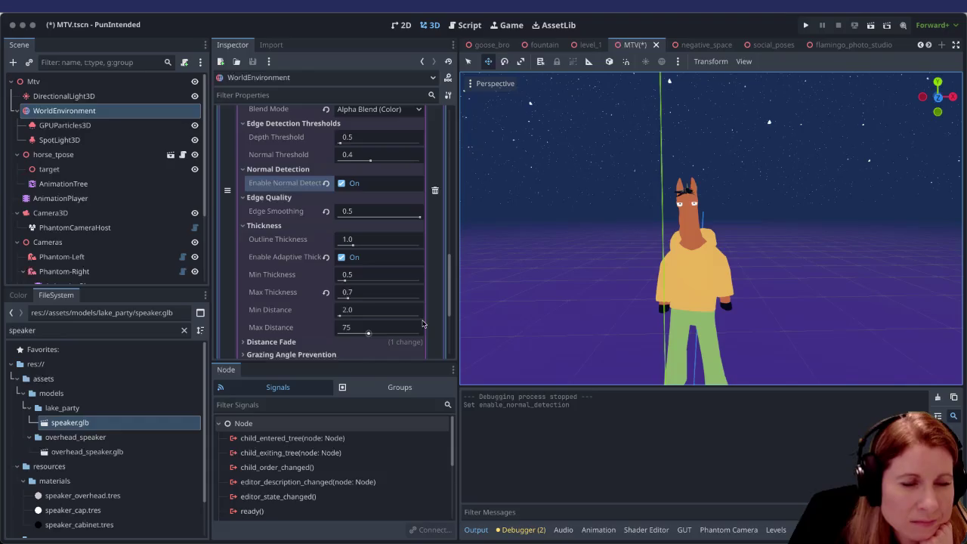
scroll(384, 299, "down", 1)
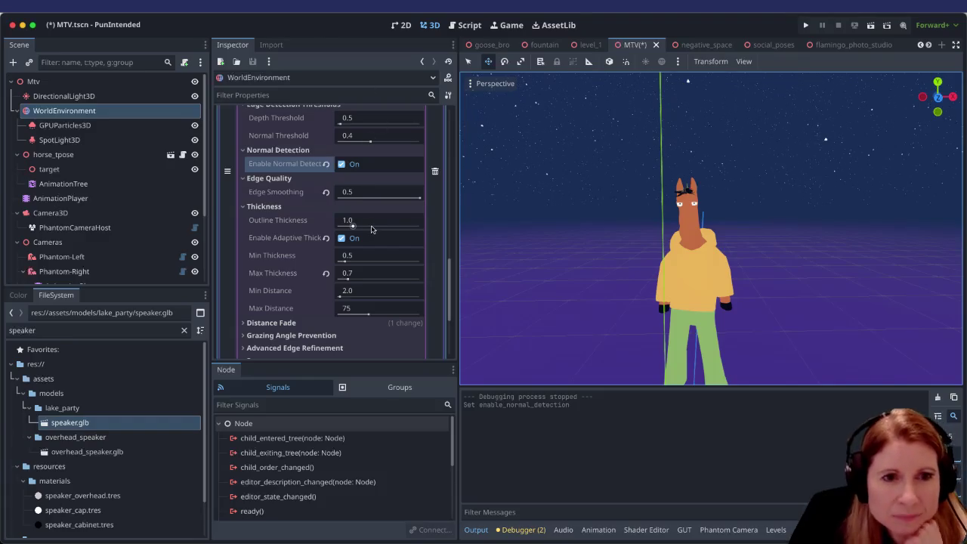
key("ctrl+s")
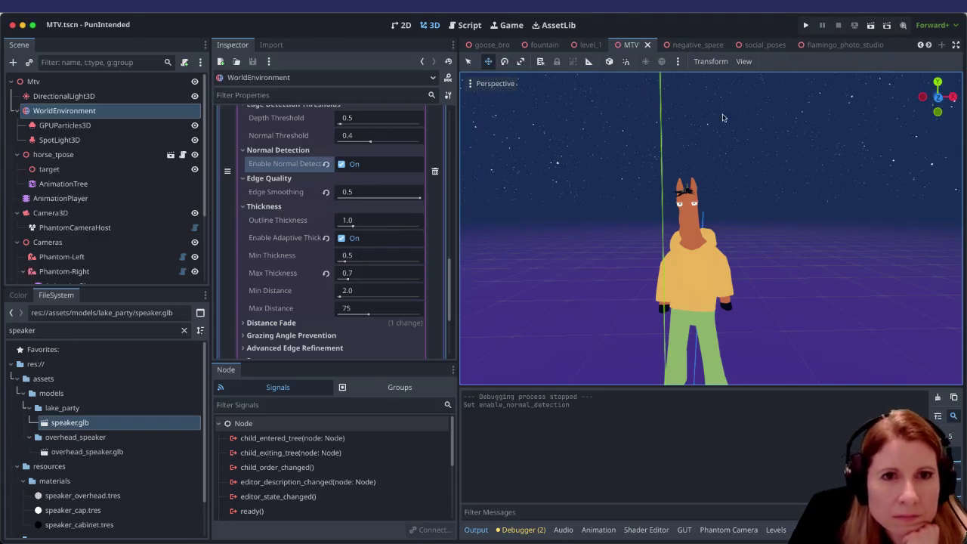
left_click(871, 26)
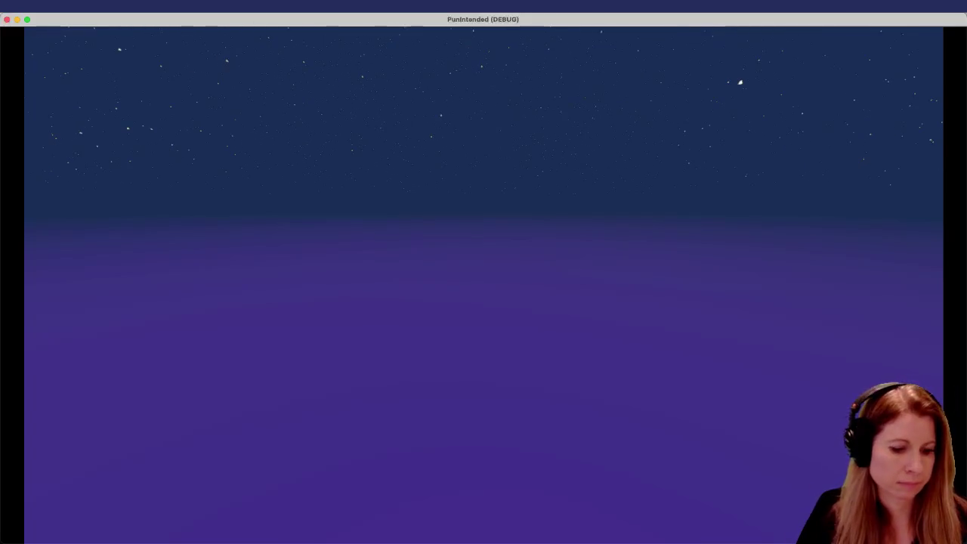
Step: Quit the running PunIntended game with Cmd+Q and save the MTV scene again
key("super+q")
key("ctrl+s")
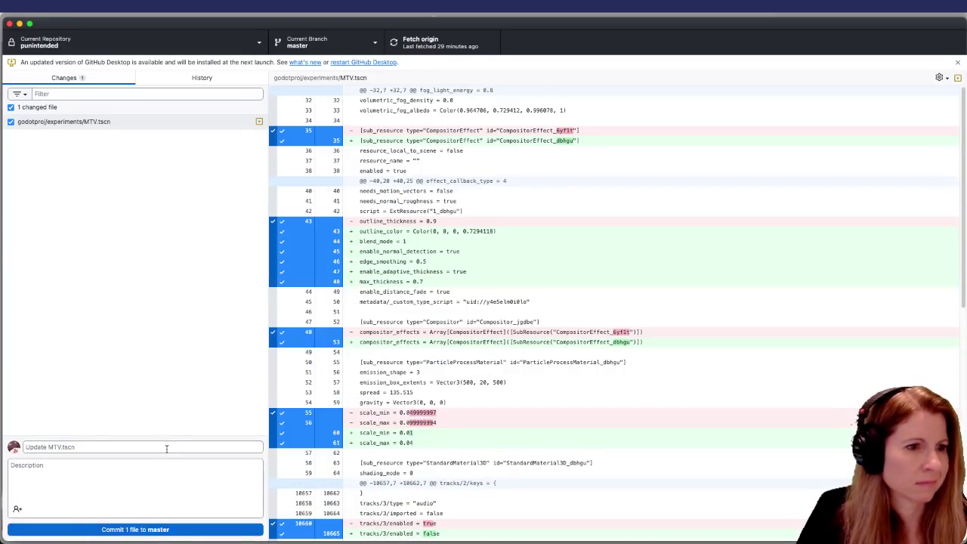
Step: Fetch and pull origin, then commit MTV.tscn to master as 'updated MTV scene with stars'
left_click(166, 447)
type("updated MTV")
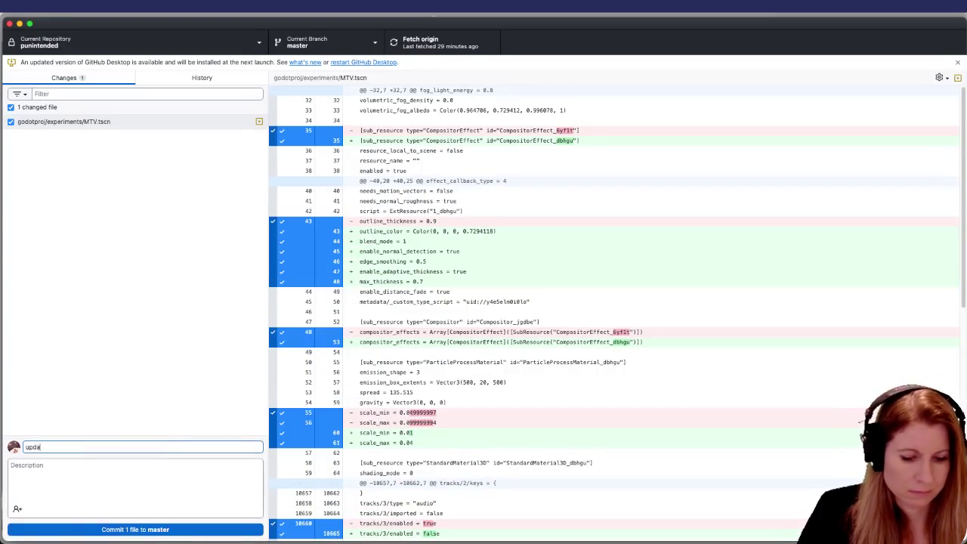
type(" sce")
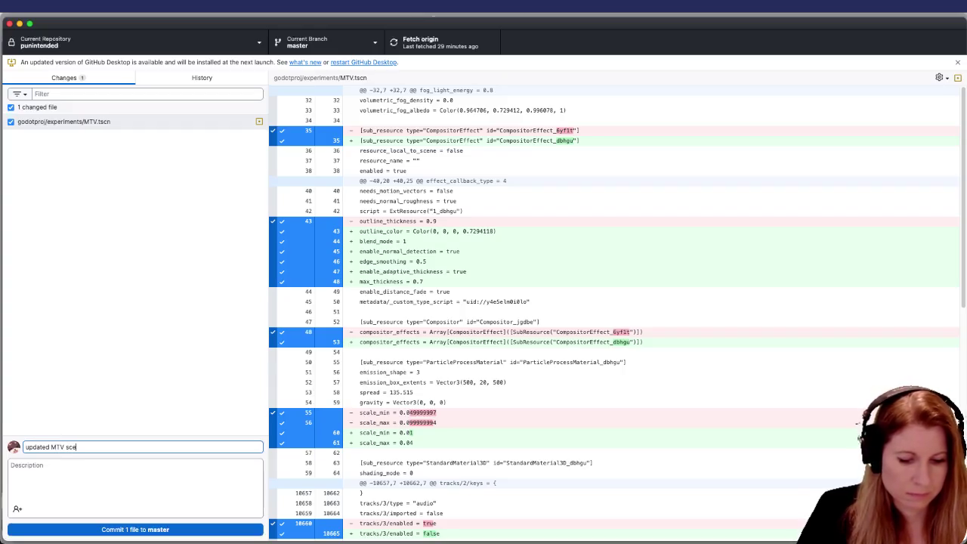
type("ne with stars")
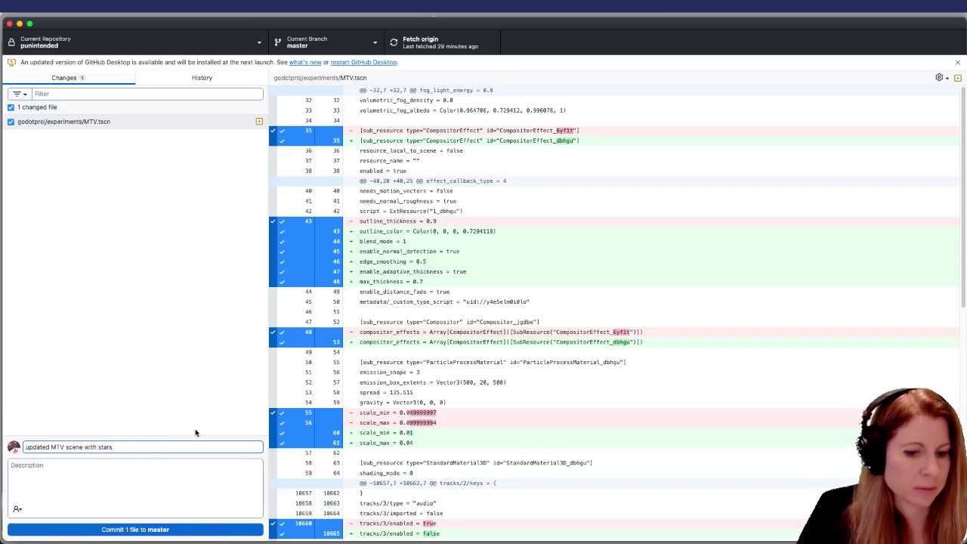
left_click(439, 47)
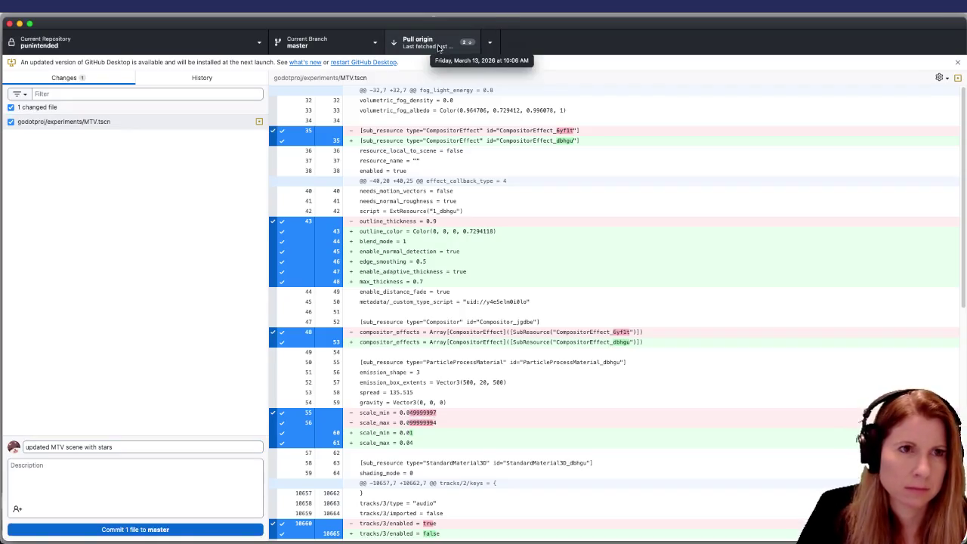
left_click(439, 47)
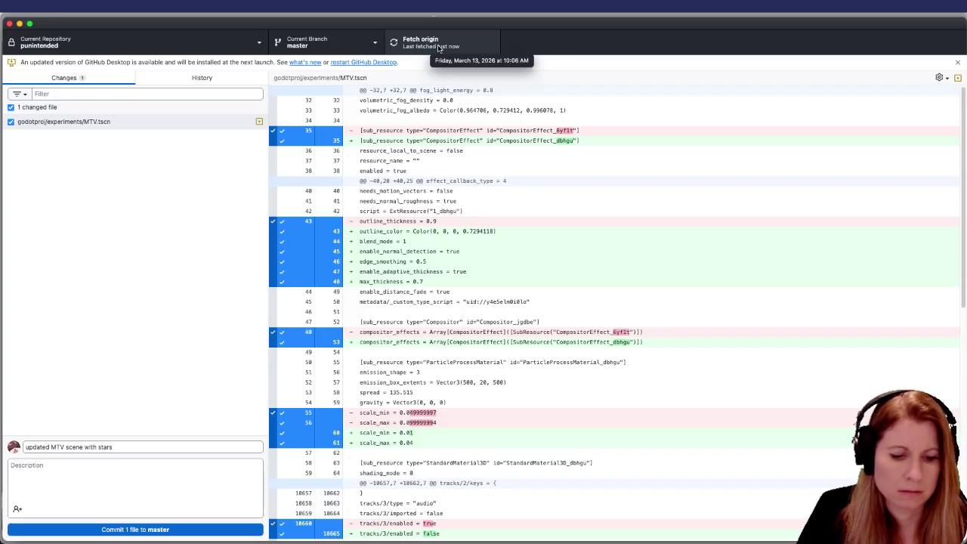
left_click(200, 534)
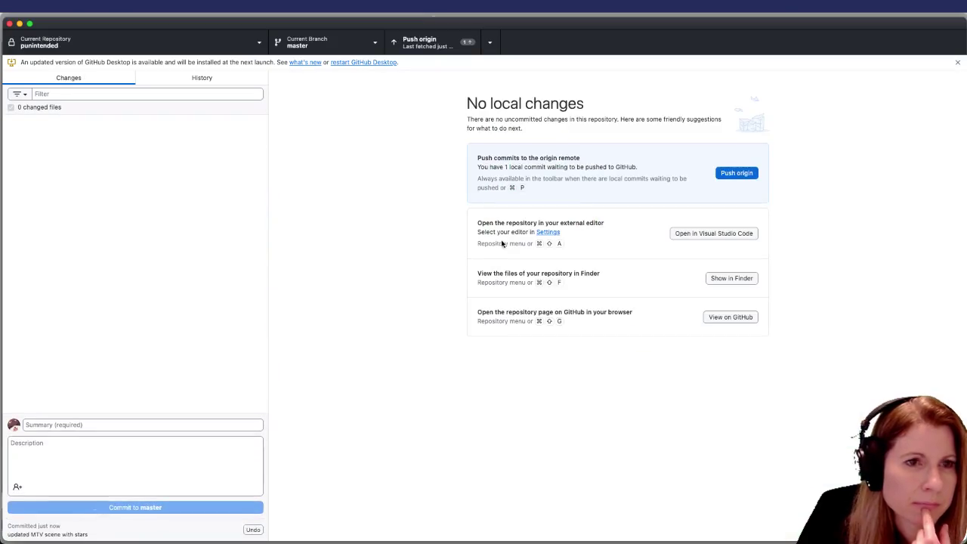
Step: Push the master commit to origin, then bring up Godot's Dialogues editor panel
left_click(735, 174)
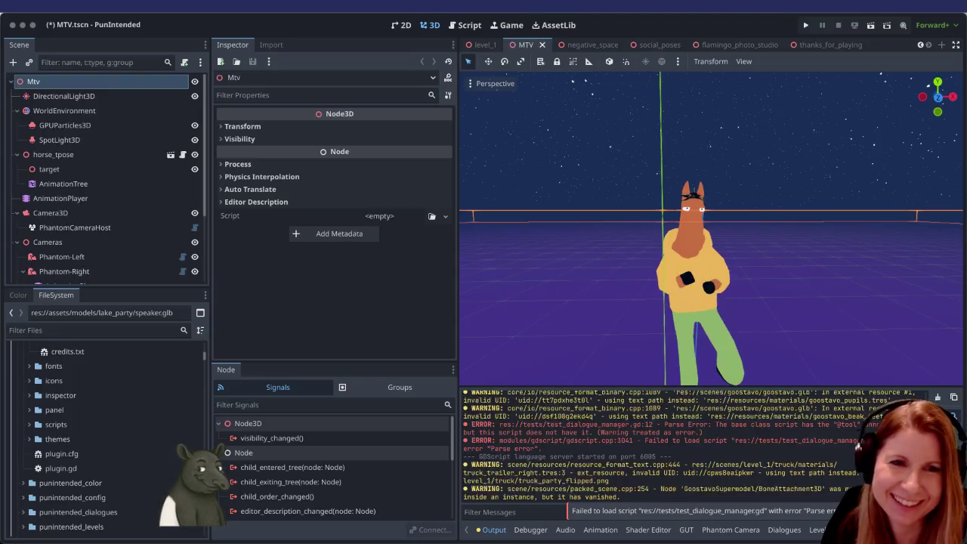
left_click(786, 531)
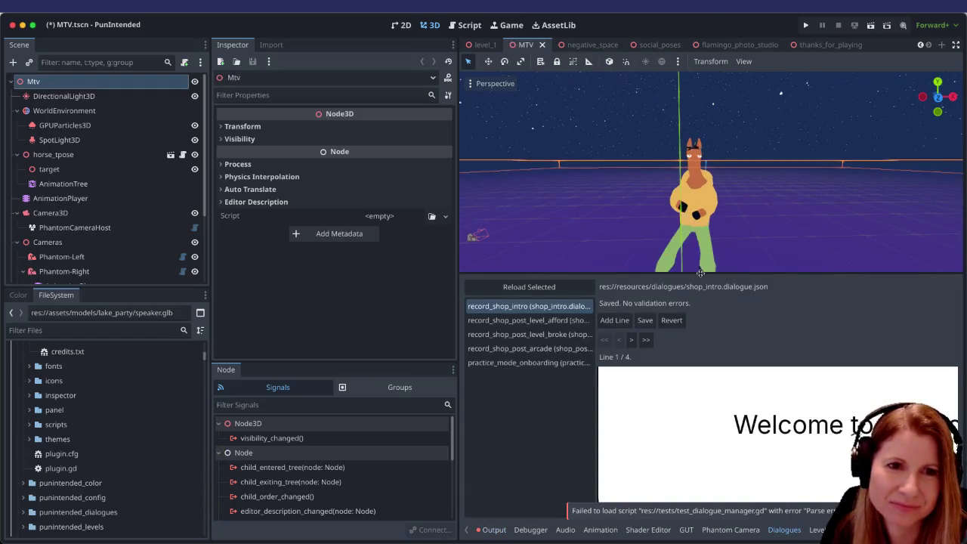
left_click_drag(701, 276, 696, 238)
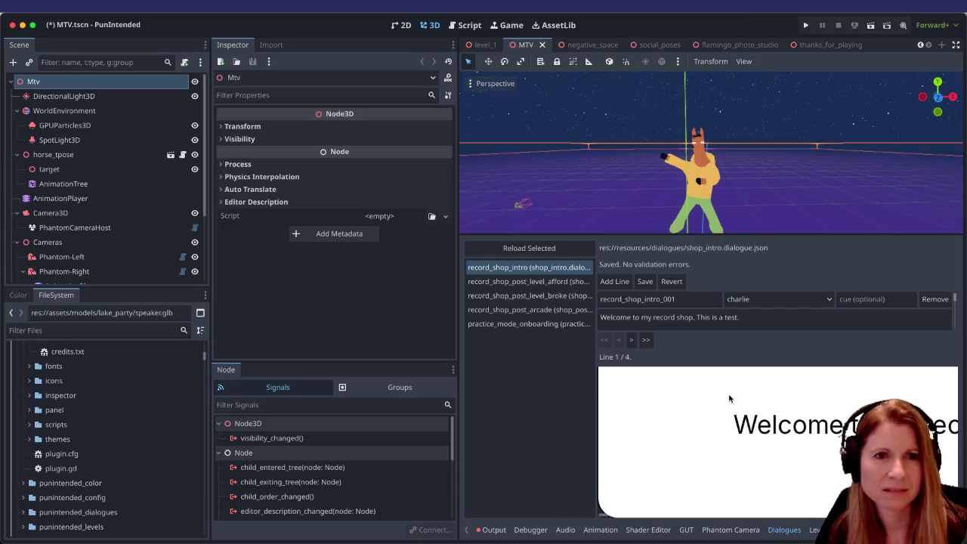
left_click(731, 398)
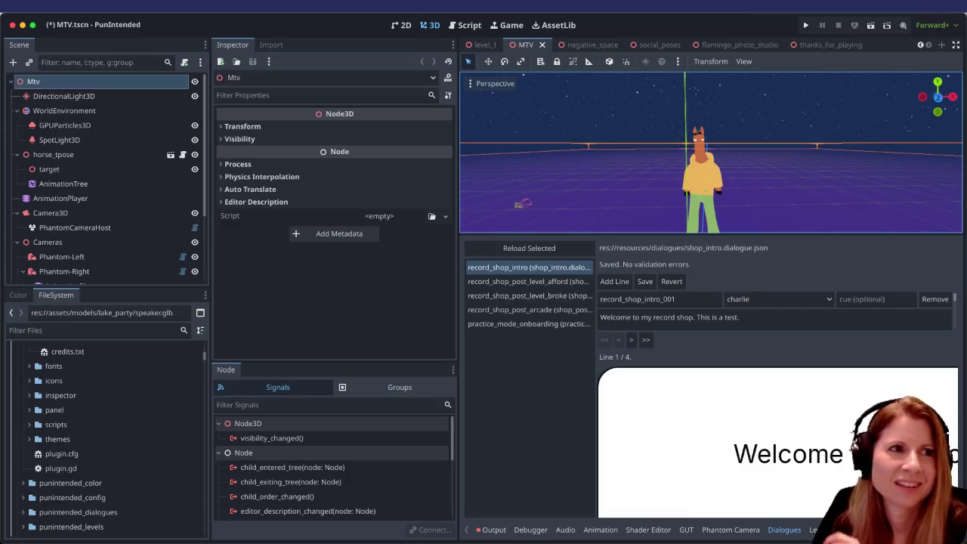
mouse_move(763, 42)
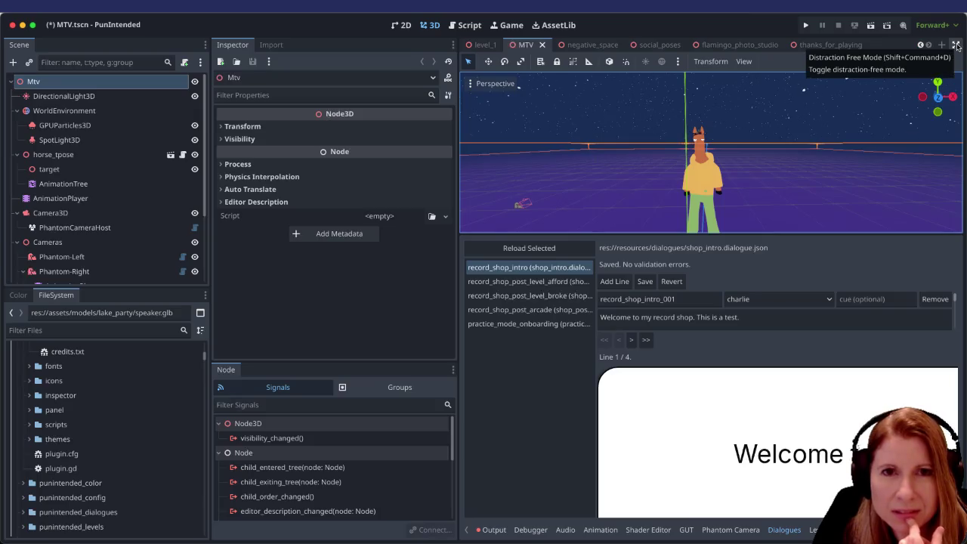
mouse_move(721, 24)
left_mouse_down()
mouse_move(578, 21)
mouse_move(720, 20)
left_mouse_up()
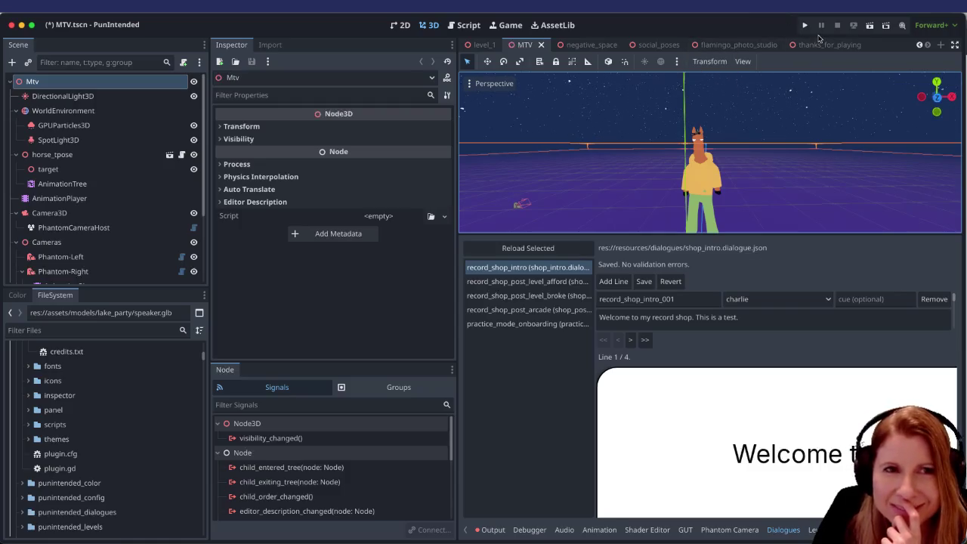
scroll(495, 44, "up", 6)
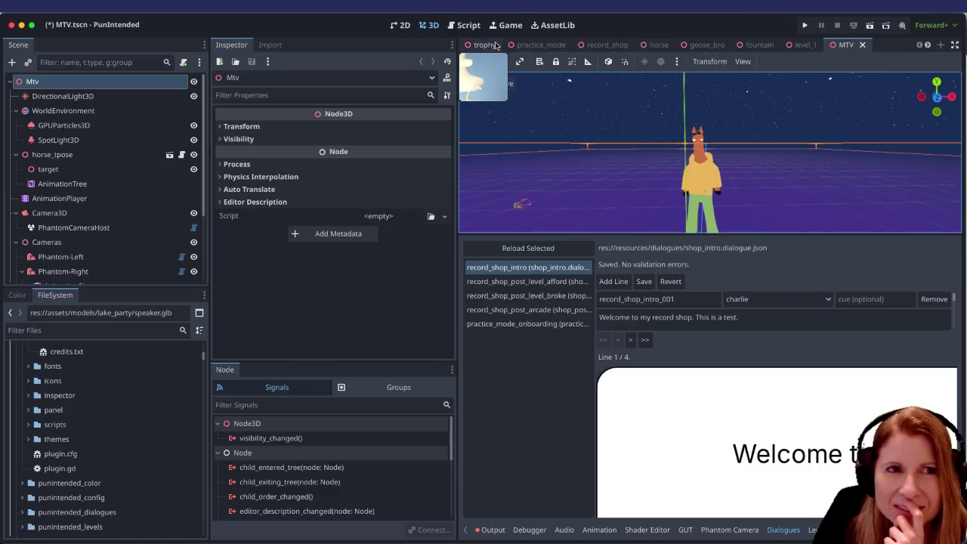
Step: Close the trophy, practice_mode, record_shop, horse, goose_bro, fountain and level_1 scene tabs
left_click(485, 47)
left_click(504, 46)
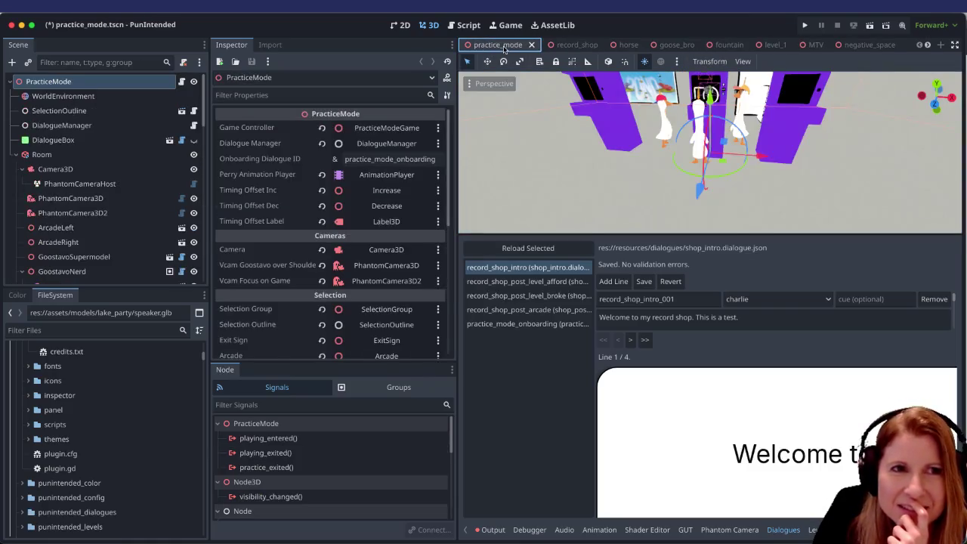
left_click(530, 45)
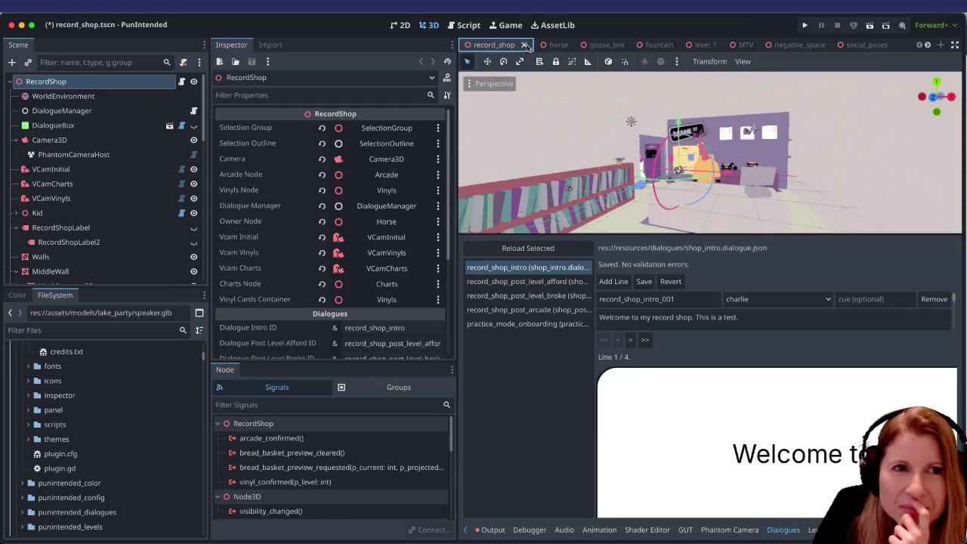
left_click(525, 45)
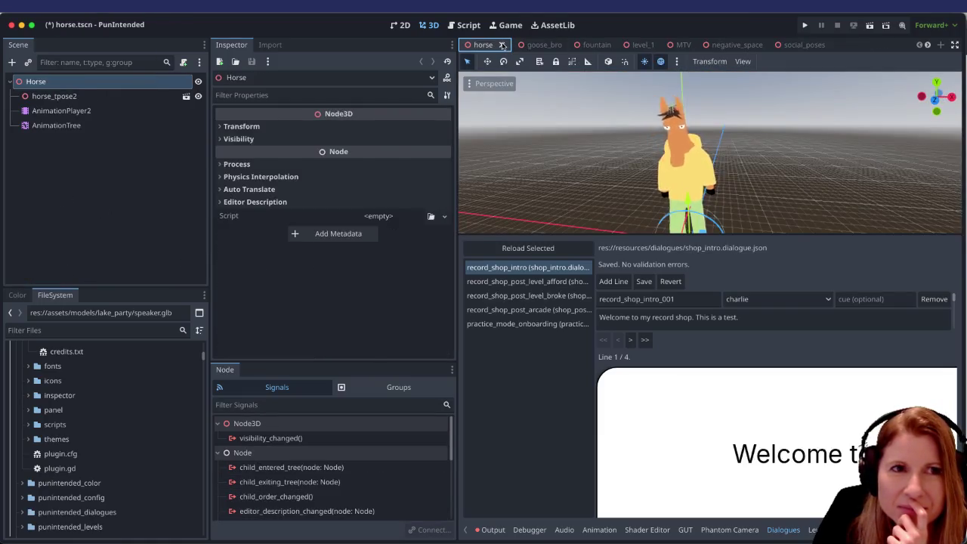
left_click(502, 46)
left_click(518, 45)
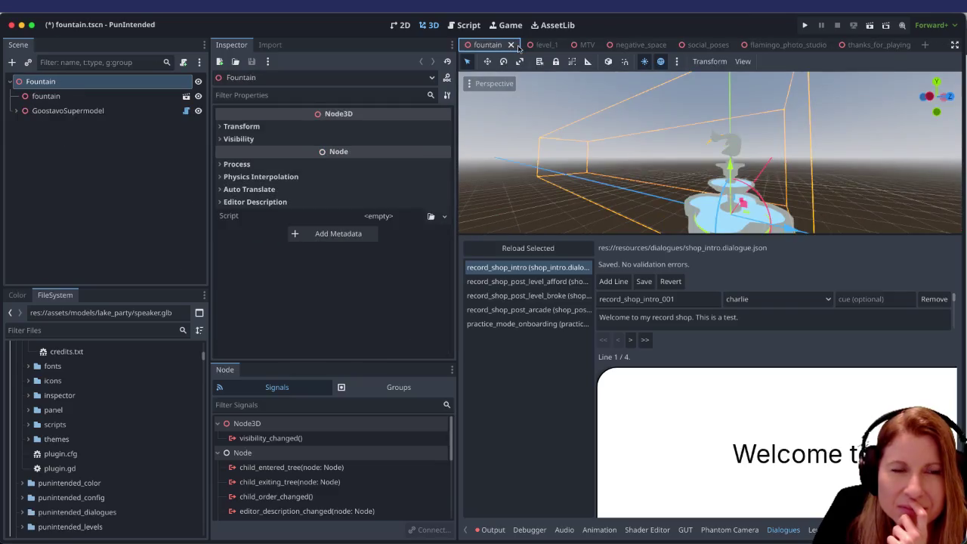
left_click(512, 45)
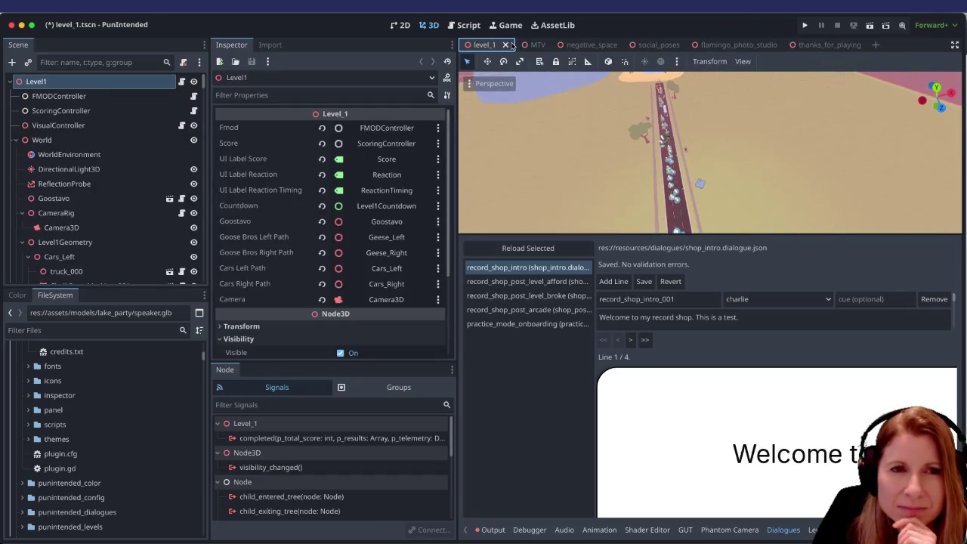
left_click(507, 45)
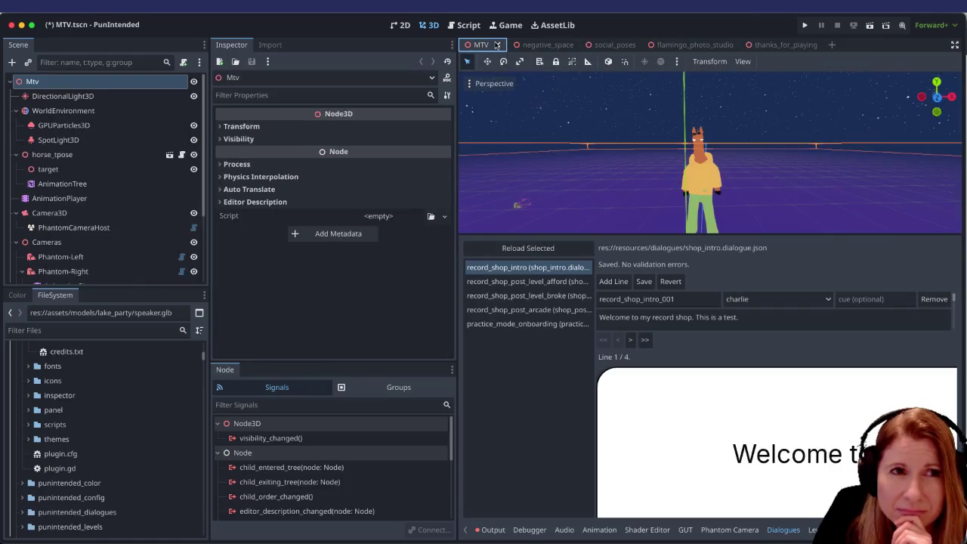
Step: Close the negative_space, social_poses and flamingo_photo_studio tabs, then hide the side docks
left_click(543, 46)
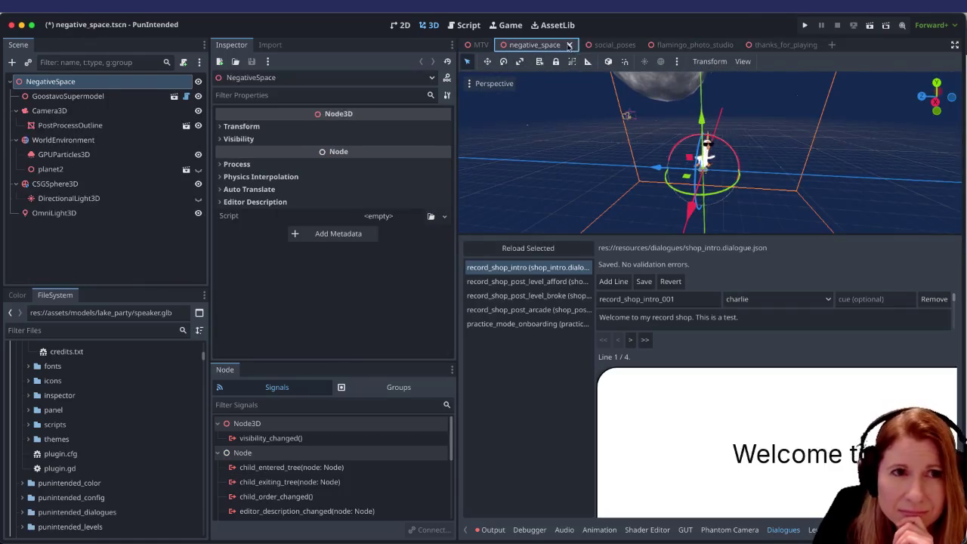
left_click(568, 46)
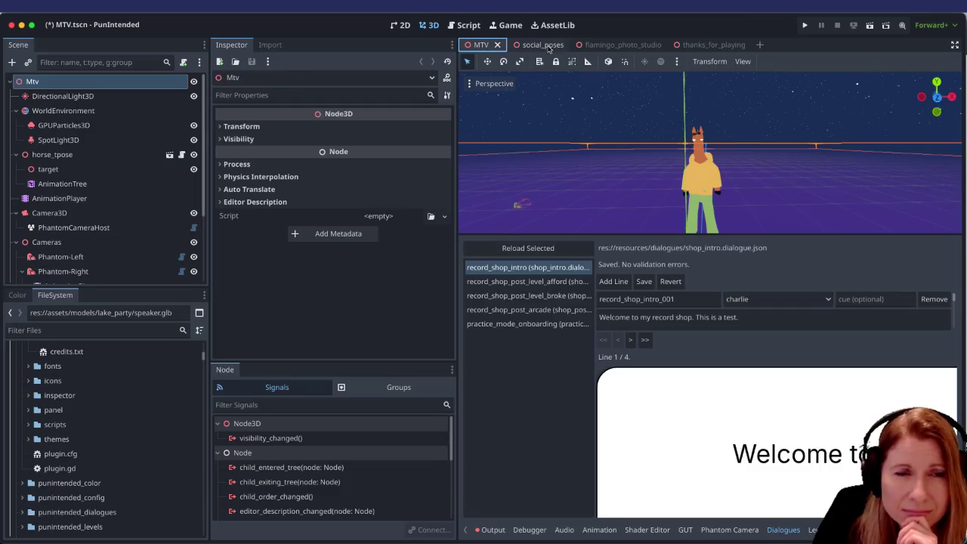
left_click(549, 47)
left_click(563, 46)
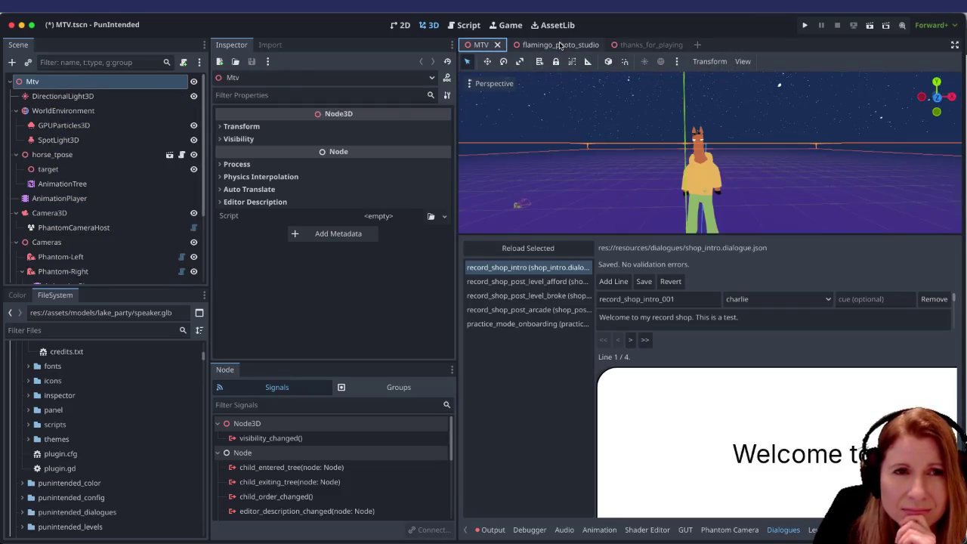
left_click(560, 45)
left_click(594, 45)
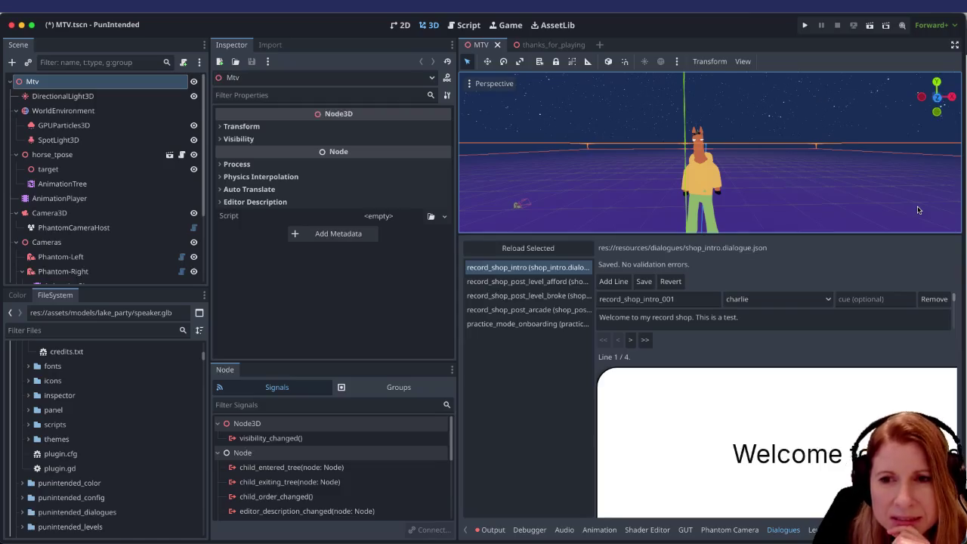
scroll(822, 383, "down", 2)
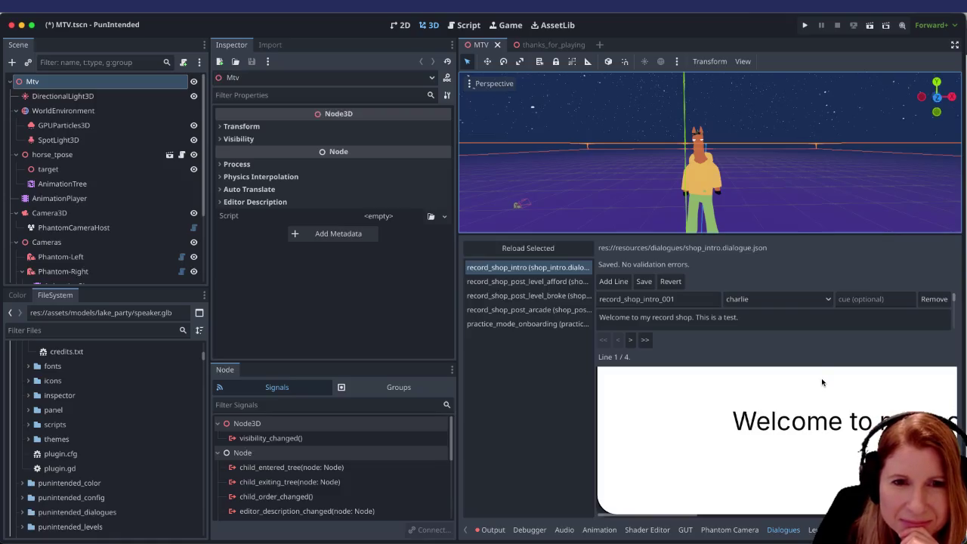
scroll(822, 382, "up", 2)
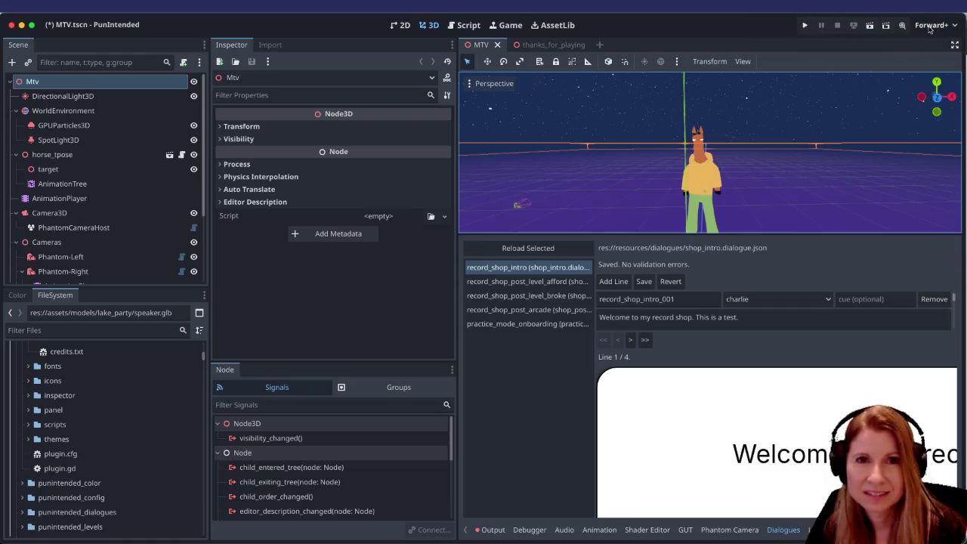
left_click(954, 47)
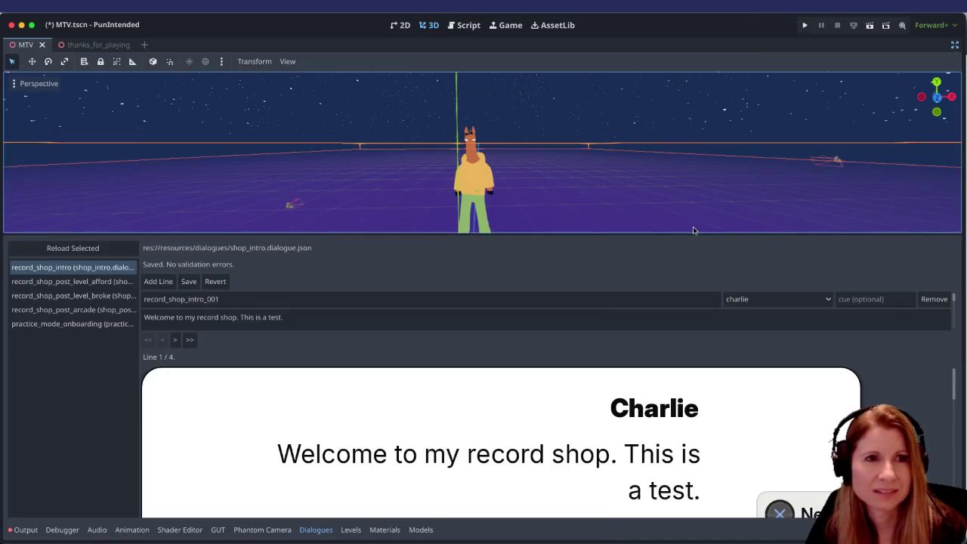
Step: Step the shop intro preview forward through lines 2–4 and back to line 1
scroll(635, 378, "down", 2)
scroll(639, 386, "up", 2)
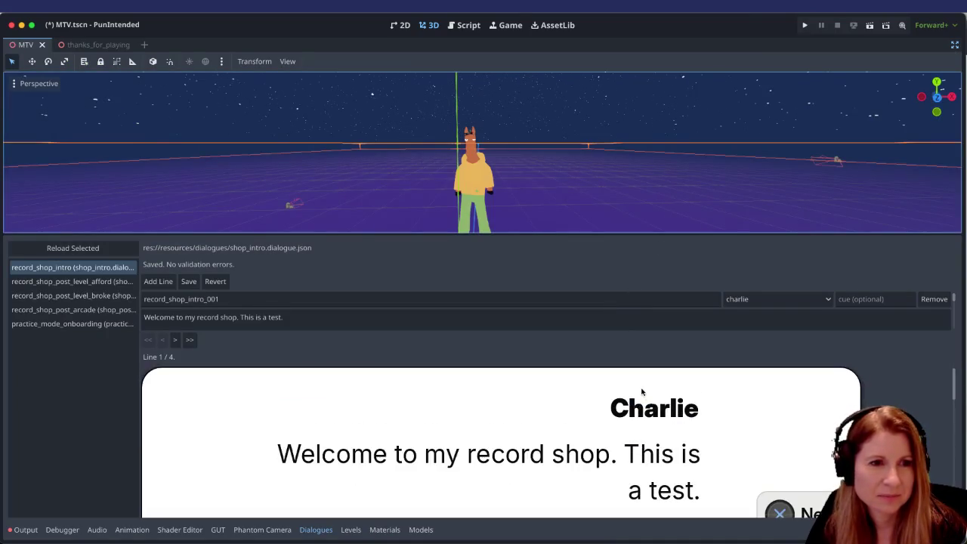
scroll(635, 423, "down", 5)
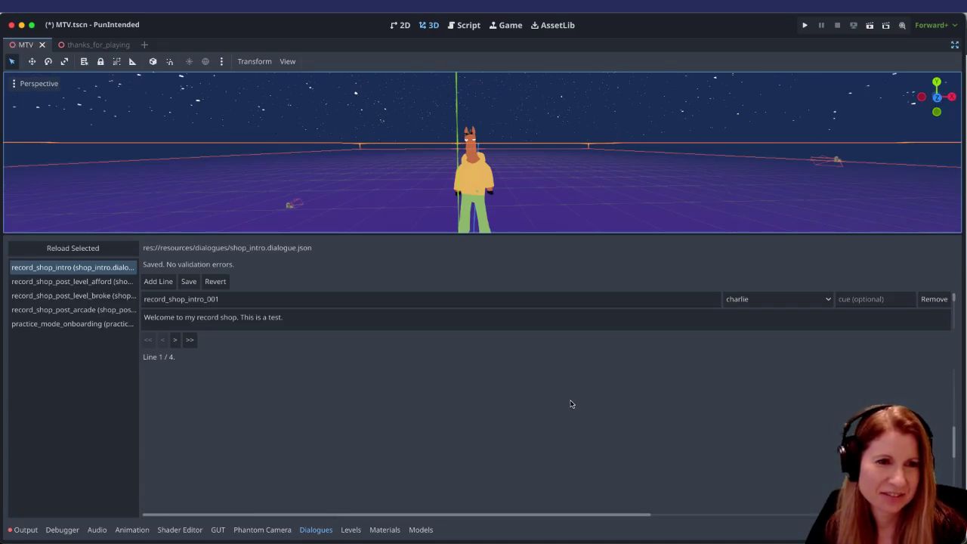
scroll(573, 408, "up", 5)
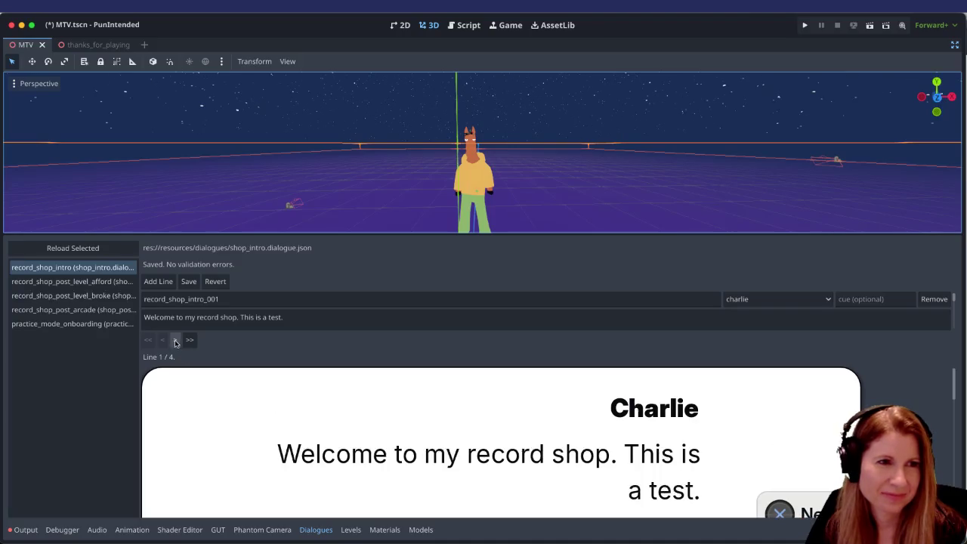
left_click(174, 340)
left_click(175, 340)
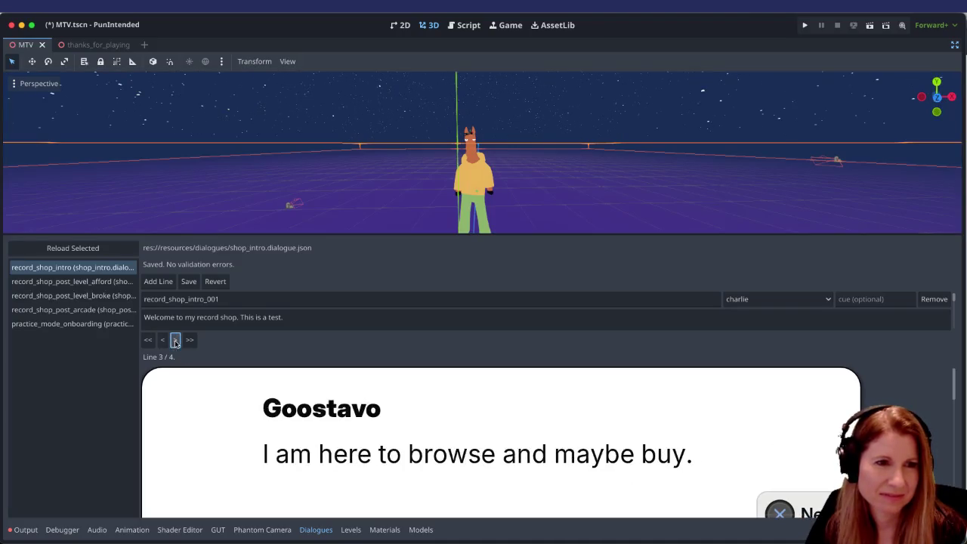
left_click(175, 341)
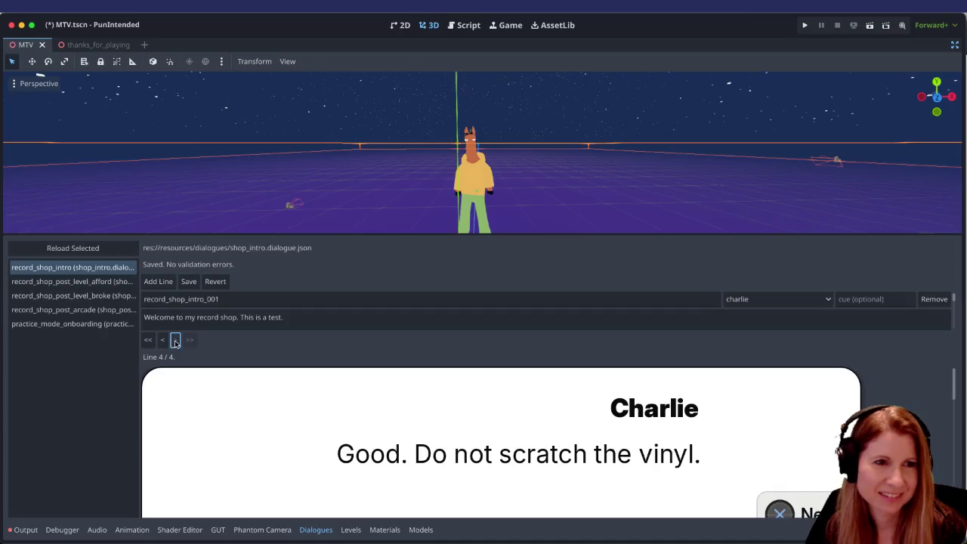
left_click(162, 341)
left_click(163, 341)
left_click(162, 341)
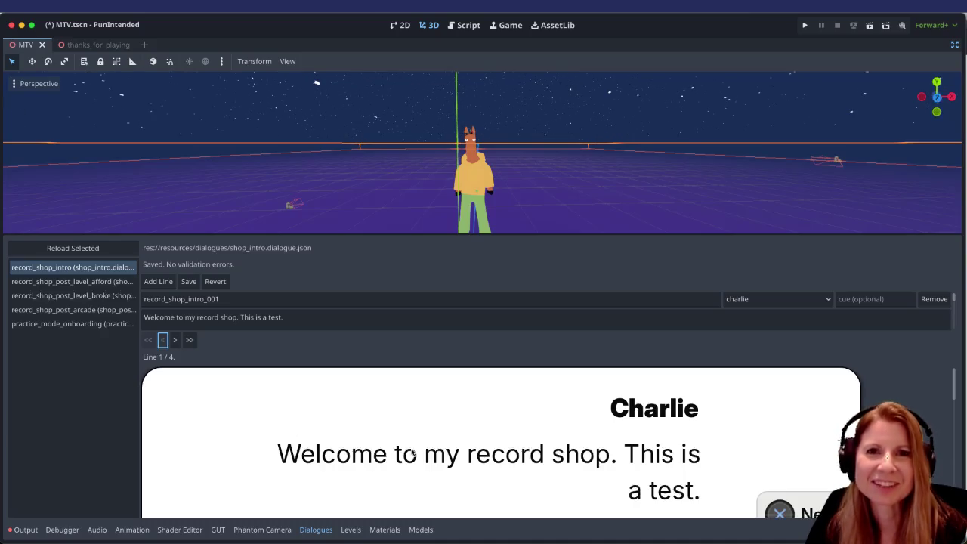
Step: Preview line 2, return to line 1, and keep charlie as record_shop_intro_001's speaker
scroll(423, 470, "down", 2)
scroll(436, 472, "up", 2)
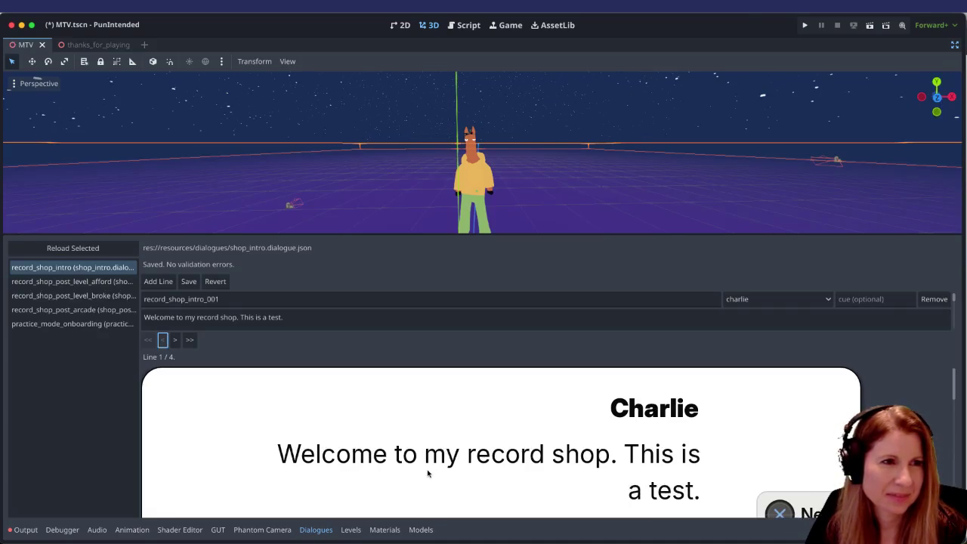
left_click(175, 342)
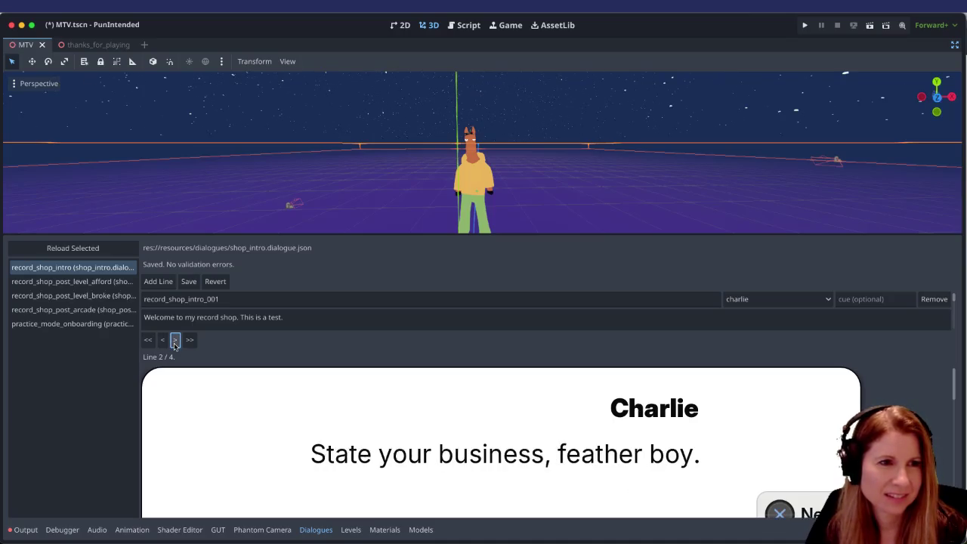
left_click(162, 341)
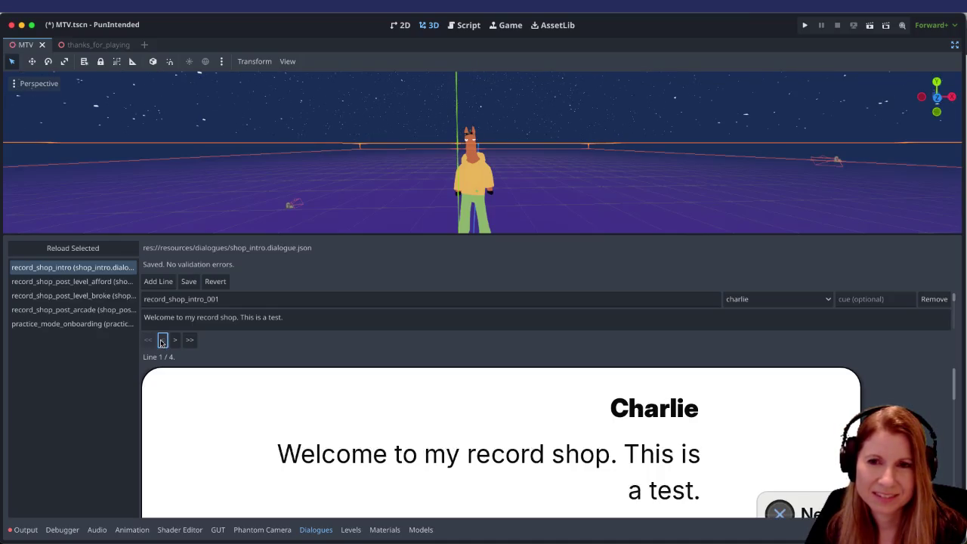
scroll(380, 376, "down", 2)
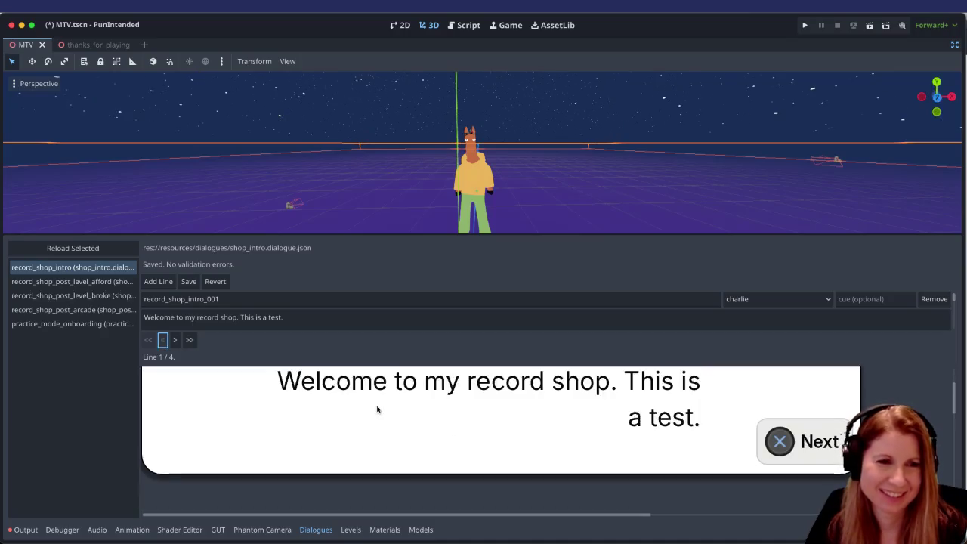
scroll(378, 408, "up", 2)
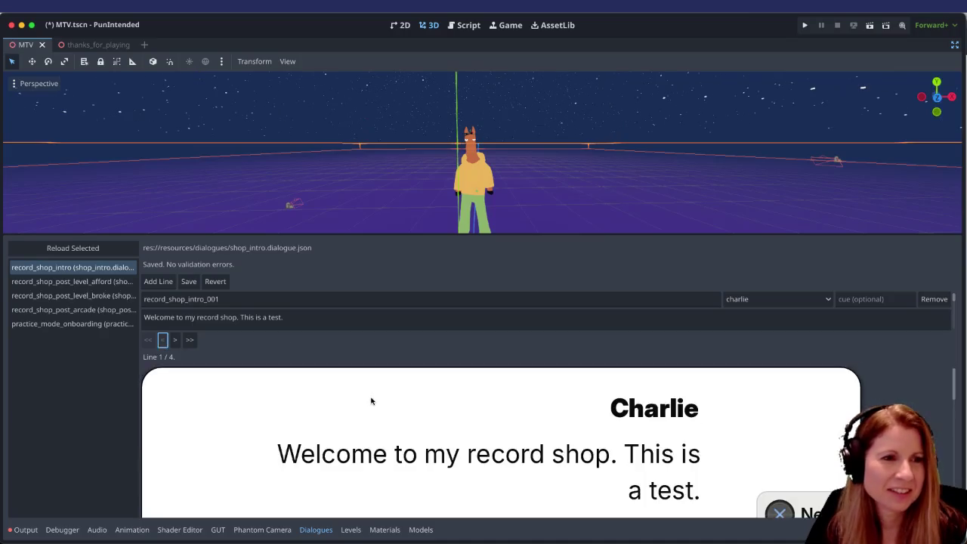
left_click(242, 299)
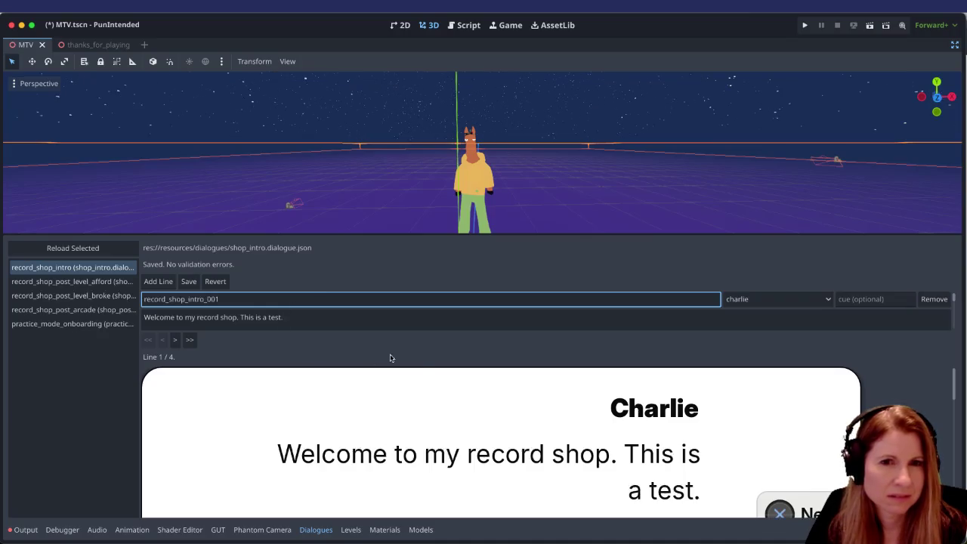
left_click(755, 299)
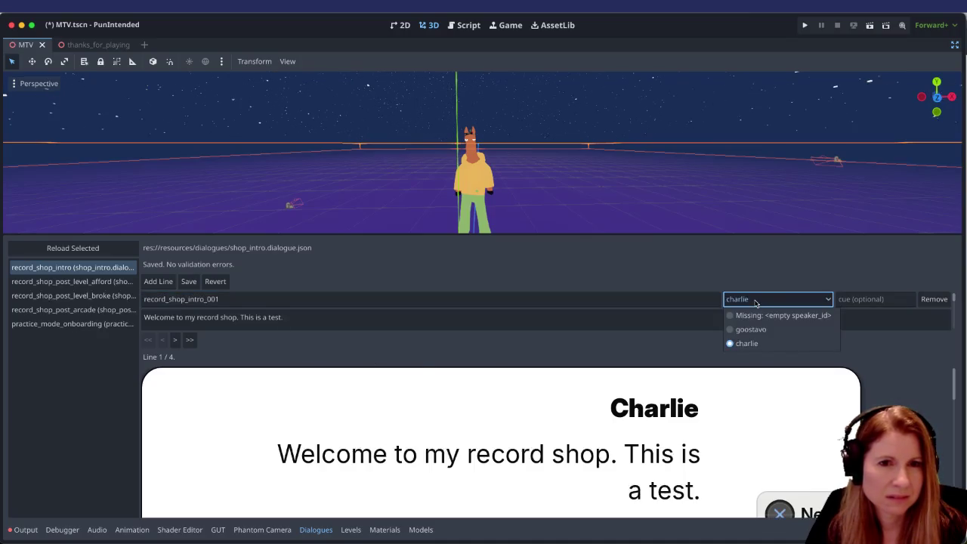
left_click(639, 274)
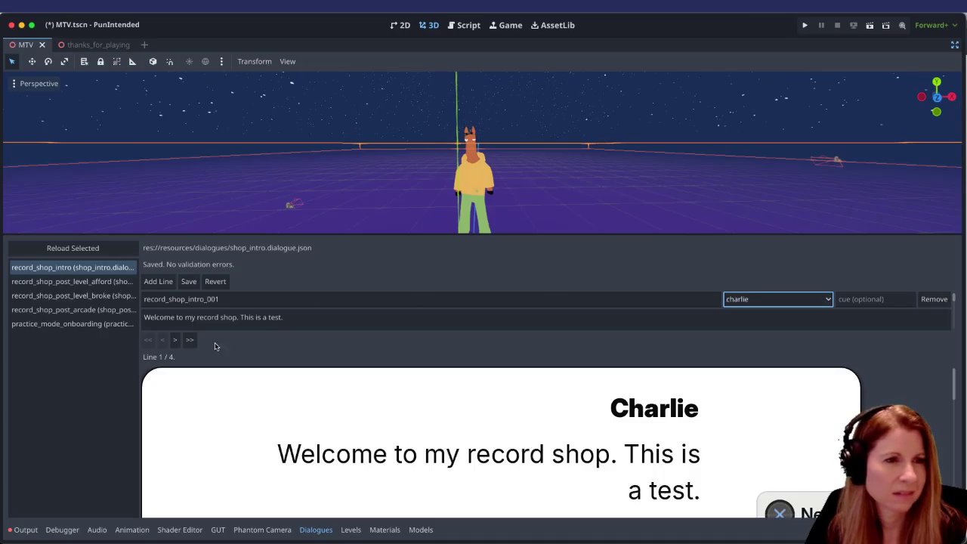
Step: Toggle the preview between lines 1 and 2 to recheck Charlie's opening line
left_click(175, 341)
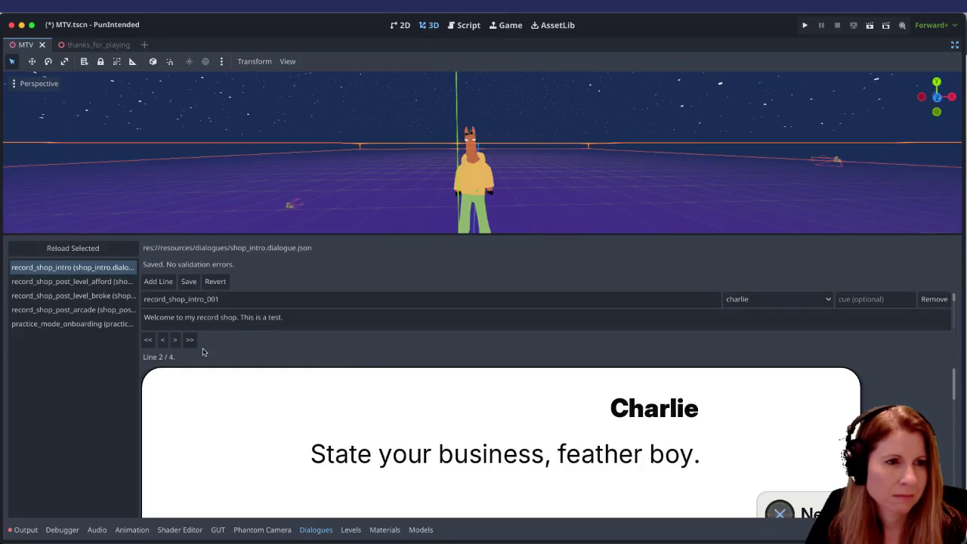
left_click(162, 341)
left_click(176, 341)
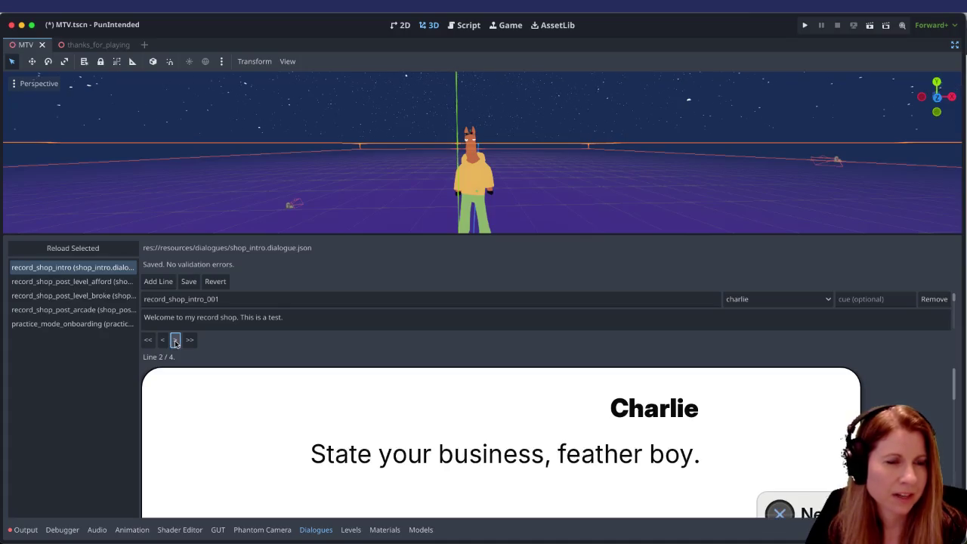
scroll(426, 398, "down", 3)
scroll(403, 395, "up", 3)
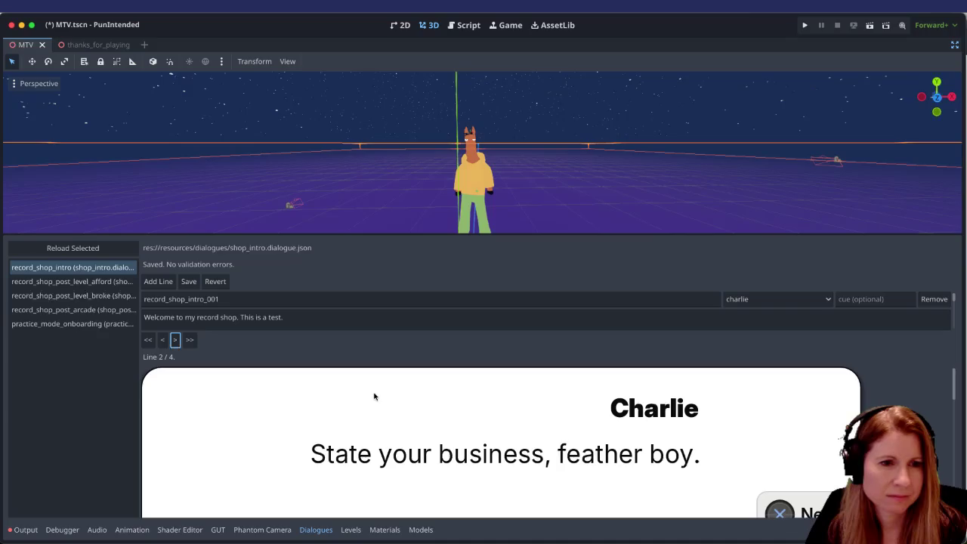
left_click(163, 341)
left_click(175, 341)
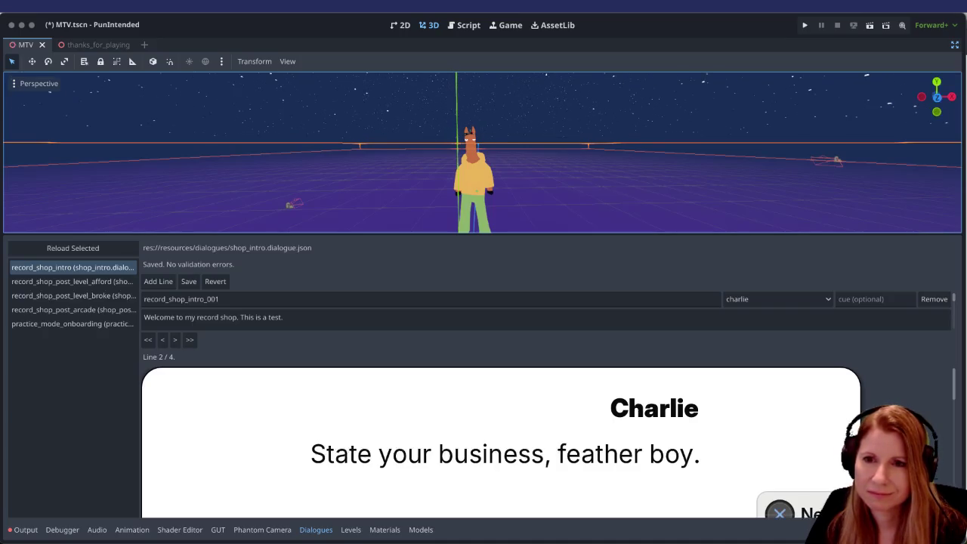
Step: Refocus the editor and advance the preview to line 3, Goostavo's 'I am here to browse and maybe buy.'
left_click(310, 23)
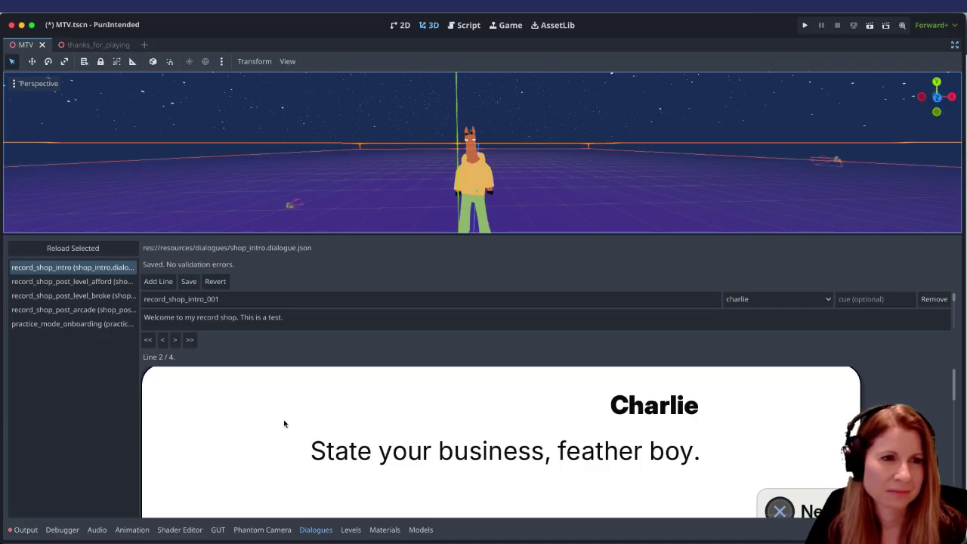
left_click(339, 299)
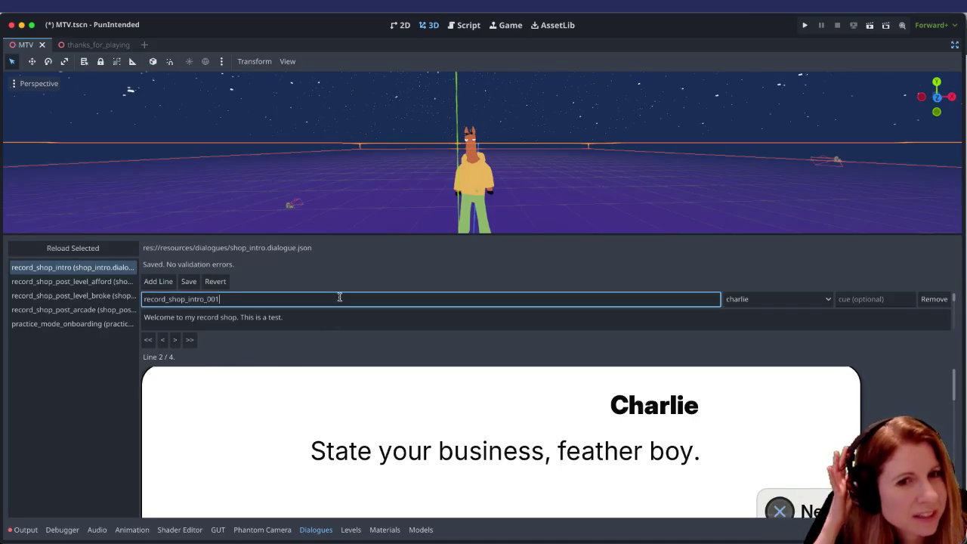
left_click(176, 340)
left_click(176, 340)
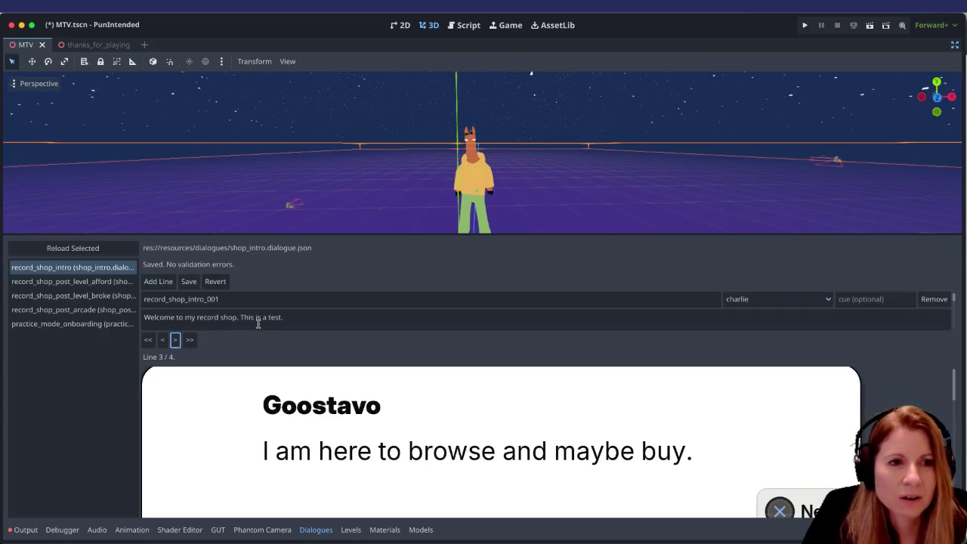
left_click(954, 377)
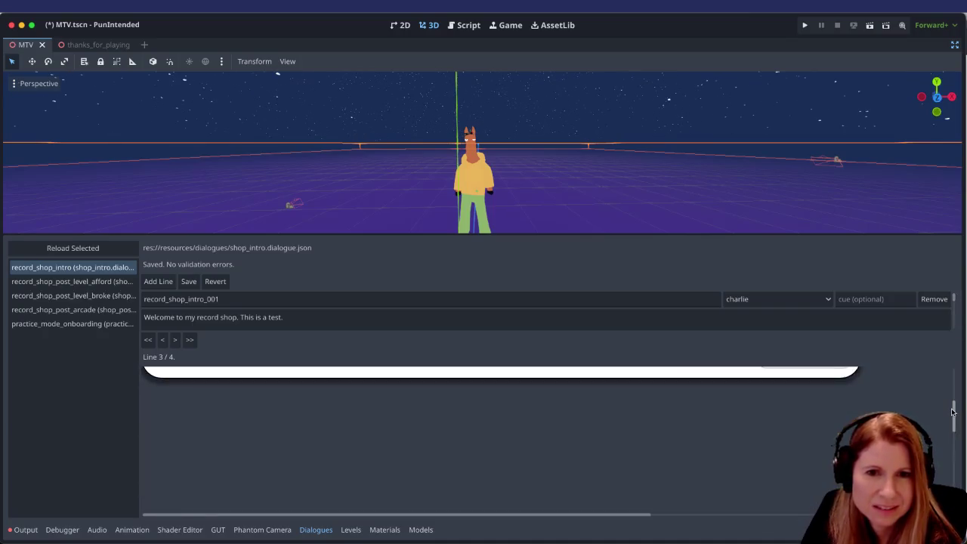
Step: Scroll the dialogue list and open the post_level_afford, post_level_broke and post_arcade dialogues
scroll(954, 303, "down", 1)
scroll(955, 304, "down", 1)
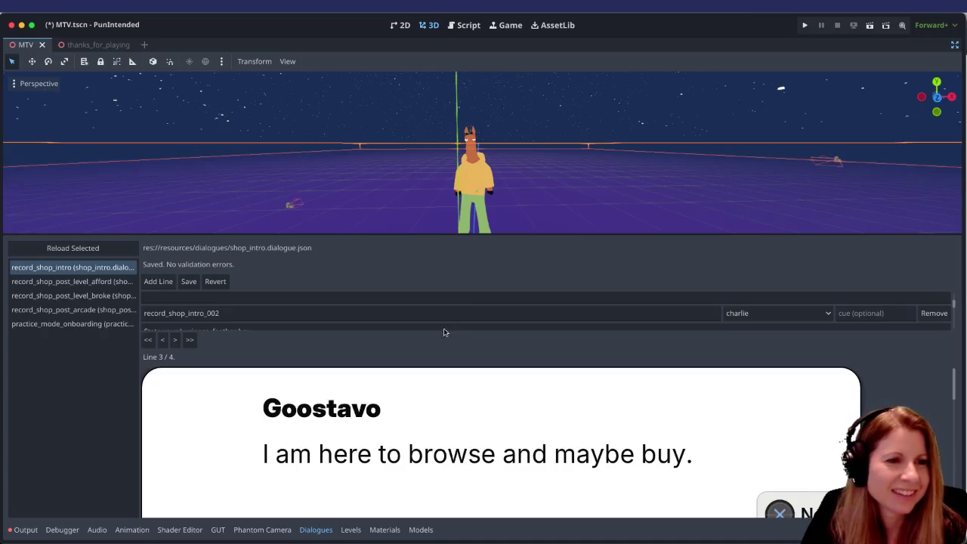
scroll(443, 332, "down", 1)
scroll(442, 315, "down", 2)
scroll(442, 315, "down", 1)
scroll(440, 317, "up", 2)
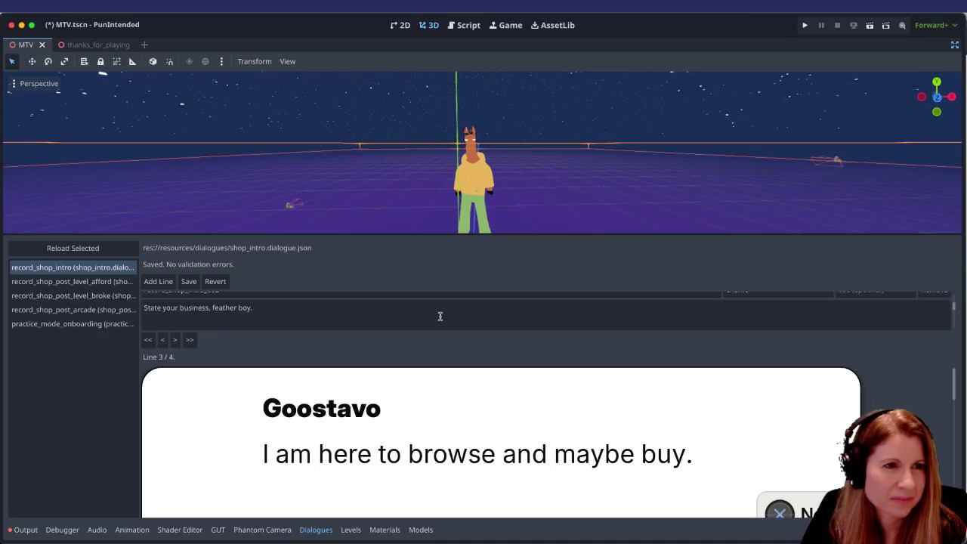
scroll(440, 316, "up", 1)
scroll(322, 311, "down", 2)
scroll(321, 311, "up", 1)
scroll(321, 310, "up", 1)
scroll(321, 310, "down", 1)
scroll(319, 308, "up", 1)
scroll(319, 308, "down", 2)
scroll(317, 308, "down", 4)
scroll(313, 300, "down", 5)
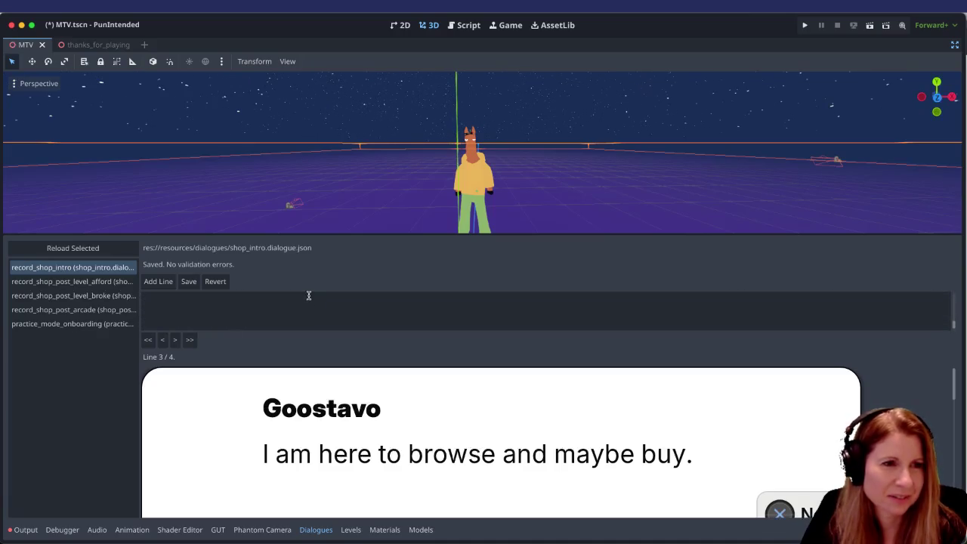
scroll(301, 304, "up", 5)
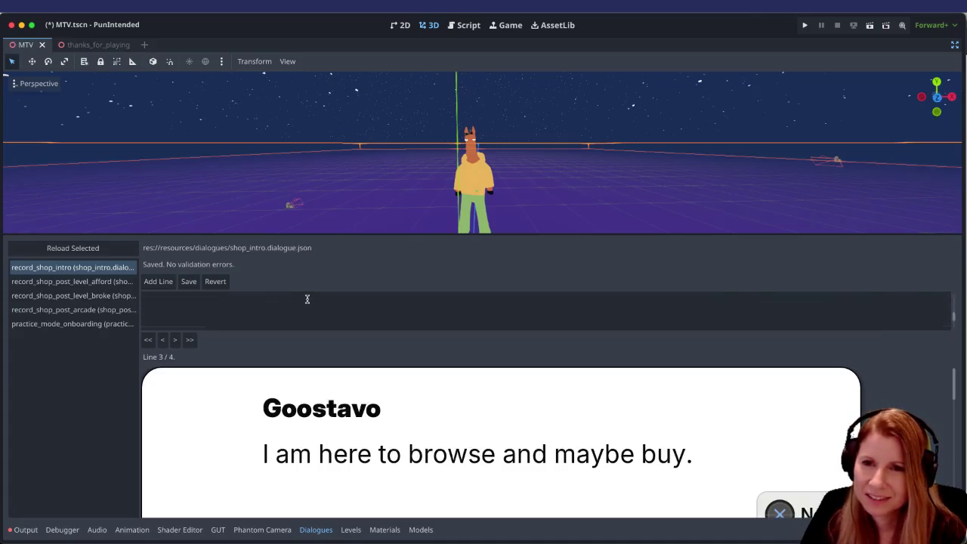
scroll(303, 305, "up", 2)
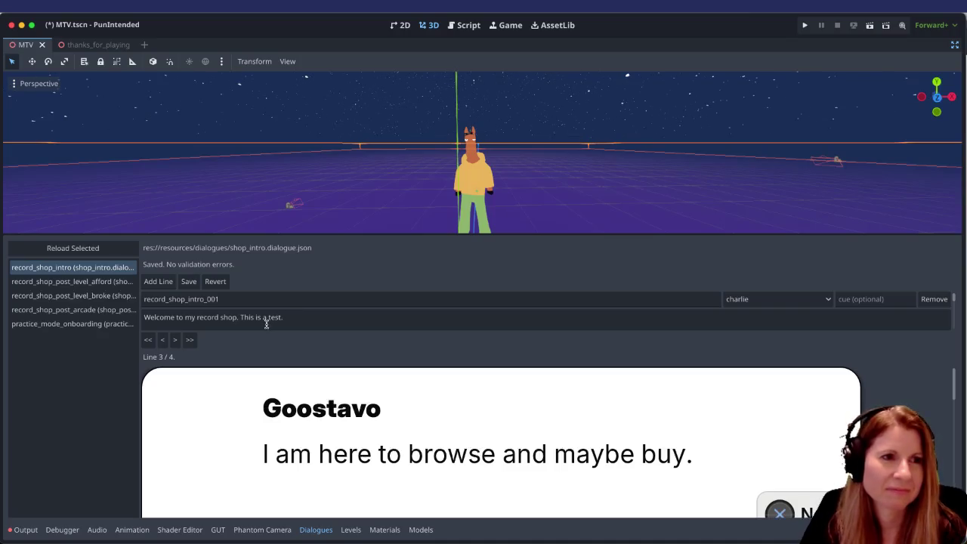
left_click(60, 279)
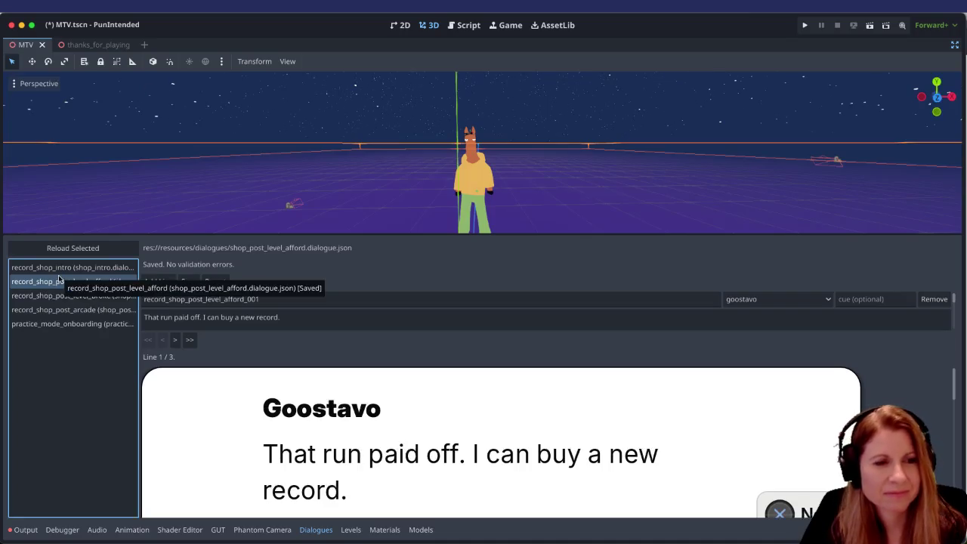
left_click(46, 295)
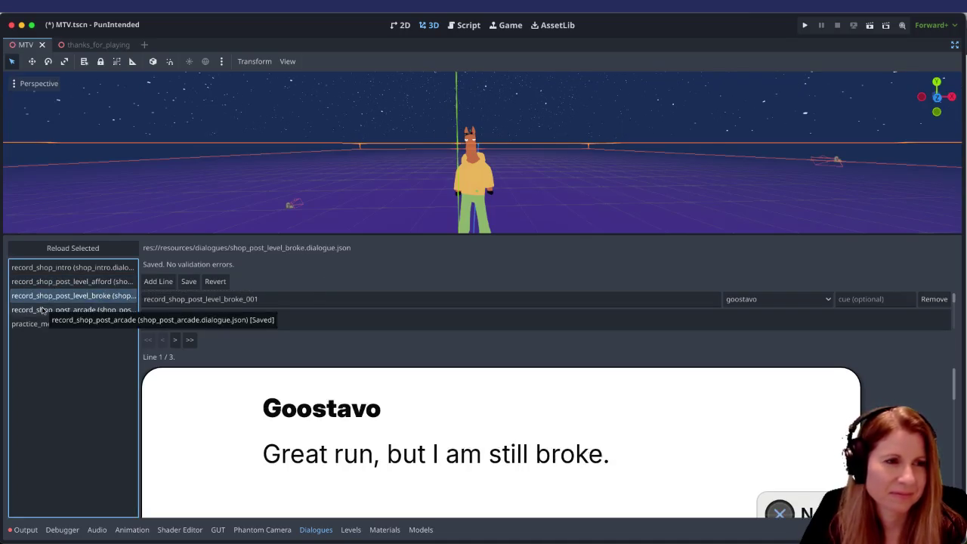
left_click(45, 310)
Step: Check practice_mode_onboarding, reopen record_shop_intro, and drag the splitter up to enlarge the Dialogues panel
left_click(47, 325)
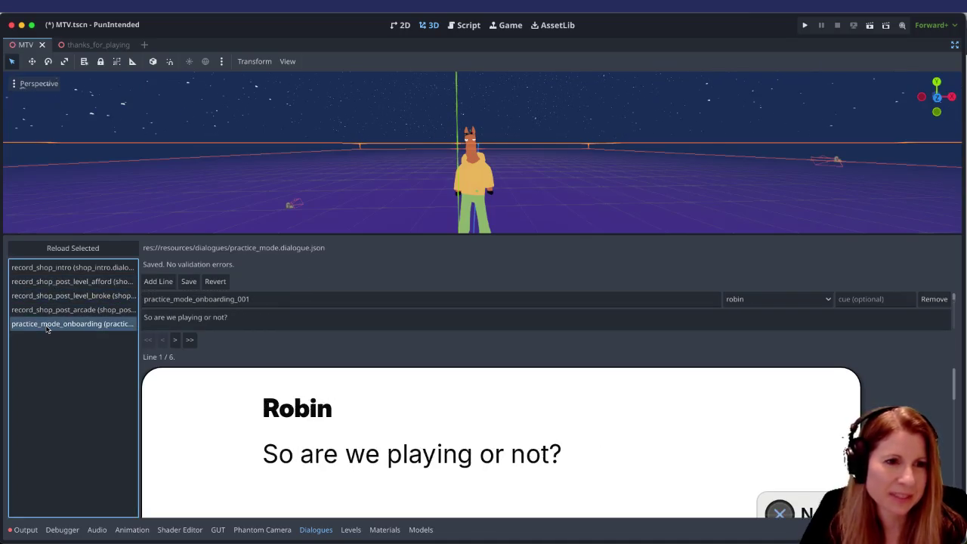
left_click(71, 267)
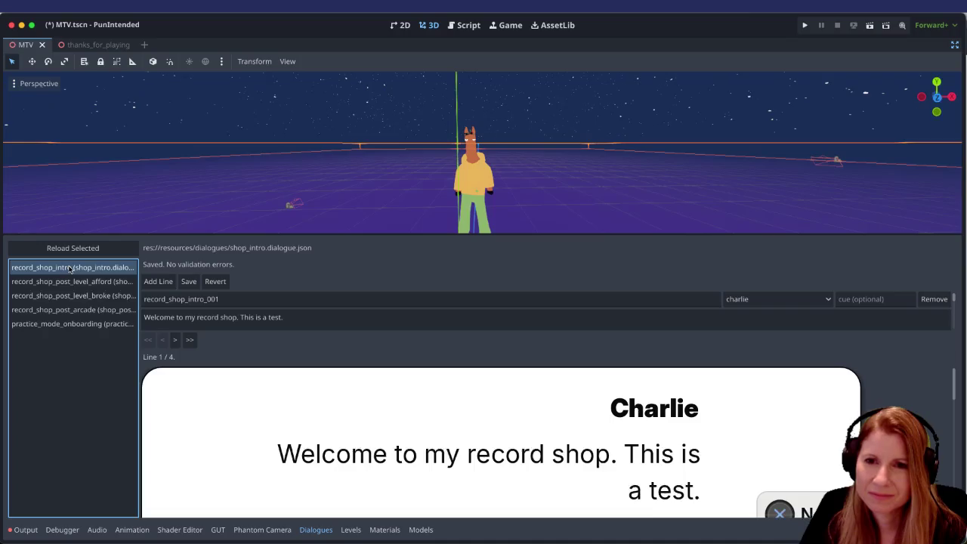
left_click_drag(239, 233, 249, 54)
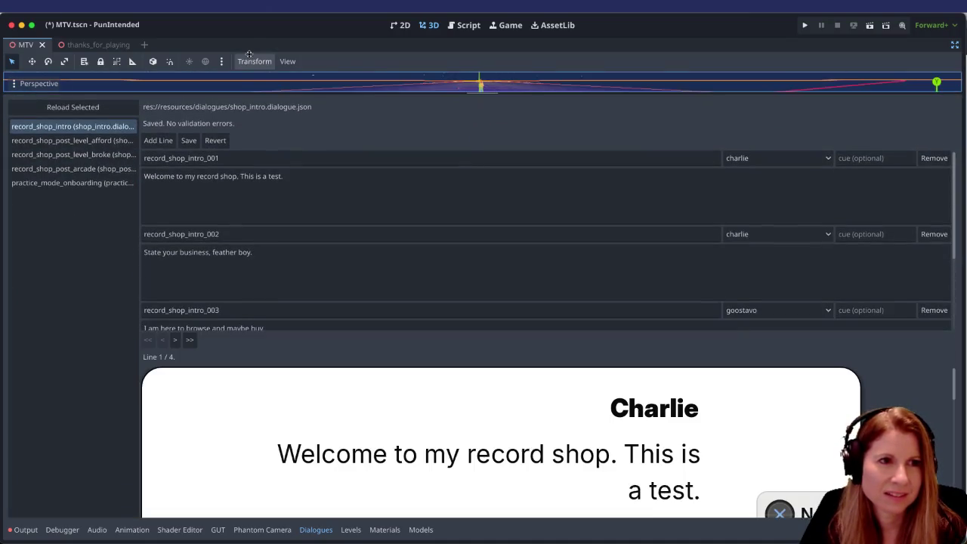
scroll(317, 207, "down", 3)
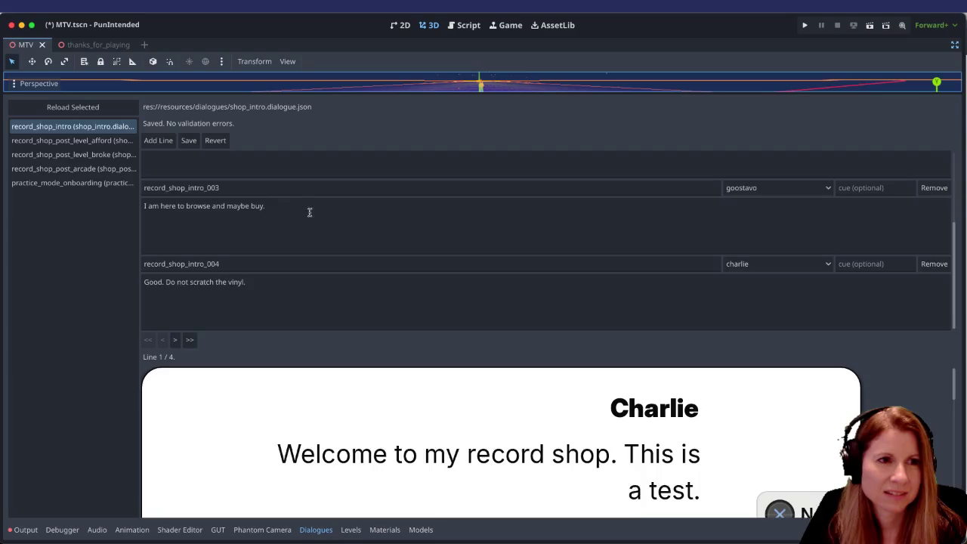
scroll(371, 250, "up", 3)
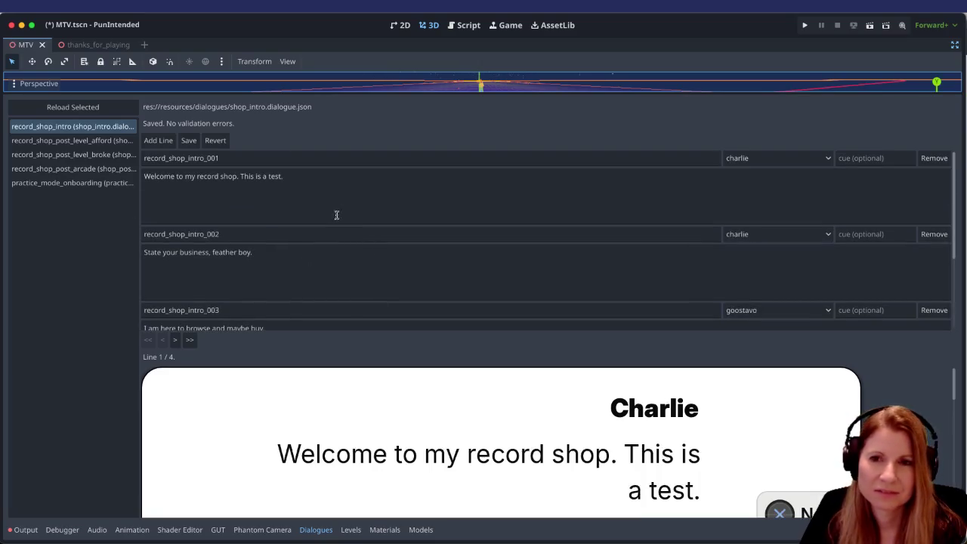
scroll(330, 207, "down", 3)
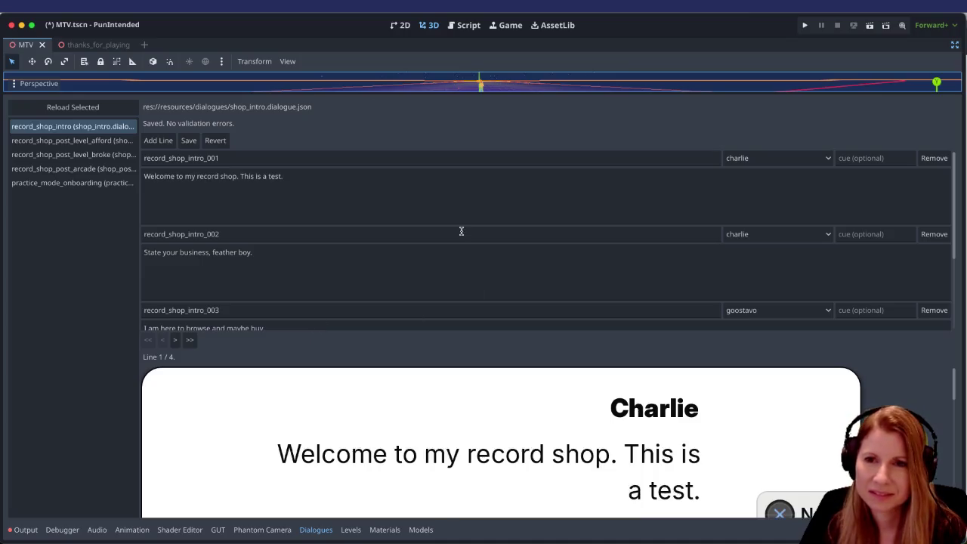
scroll(419, 204, "down", 3)
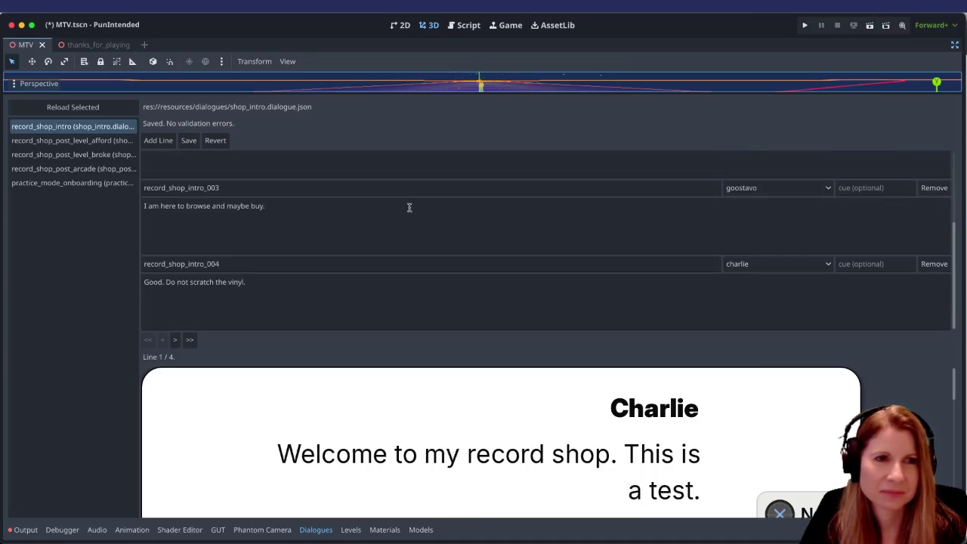
scroll(355, 253, "up", 3)
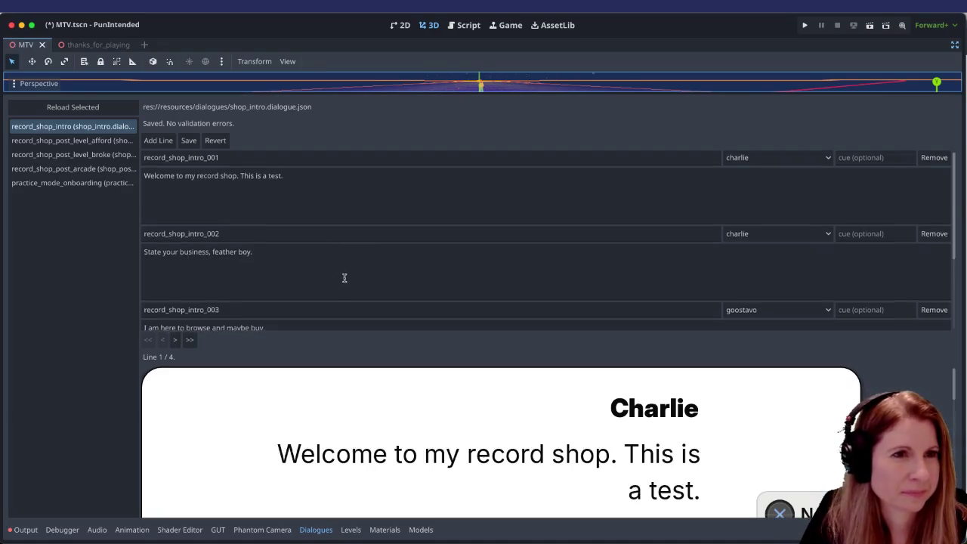
scroll(346, 278, "down", 3)
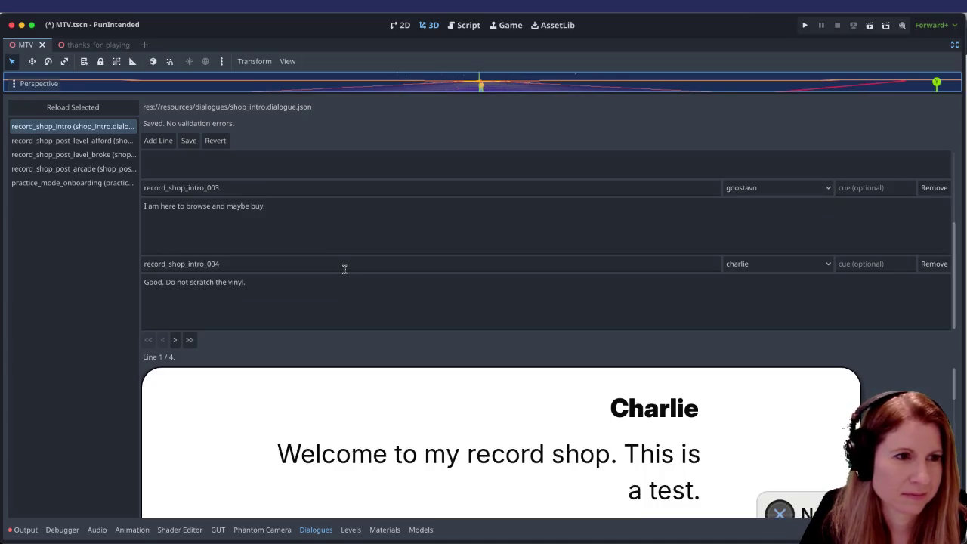
scroll(345, 265, "up", 3)
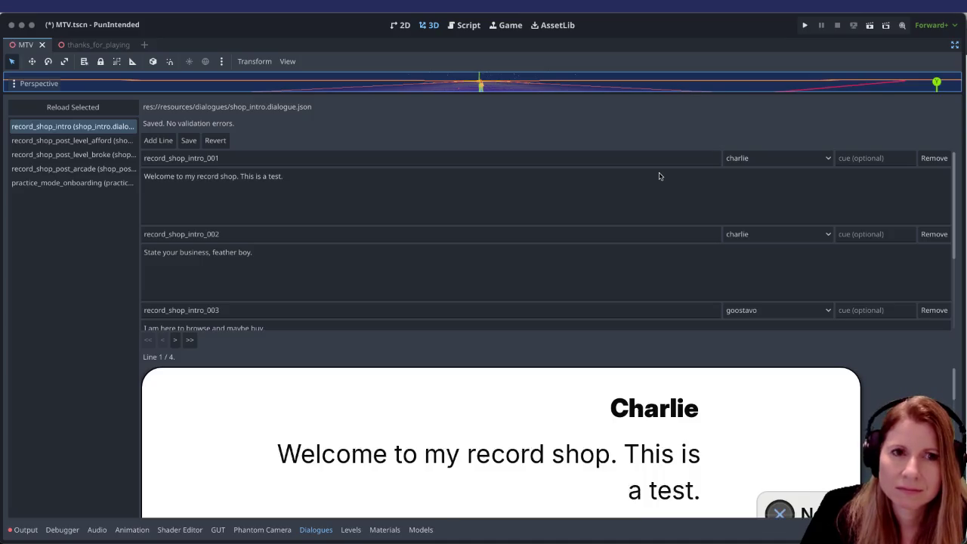
key("super+Tab")
key("super+Tab")
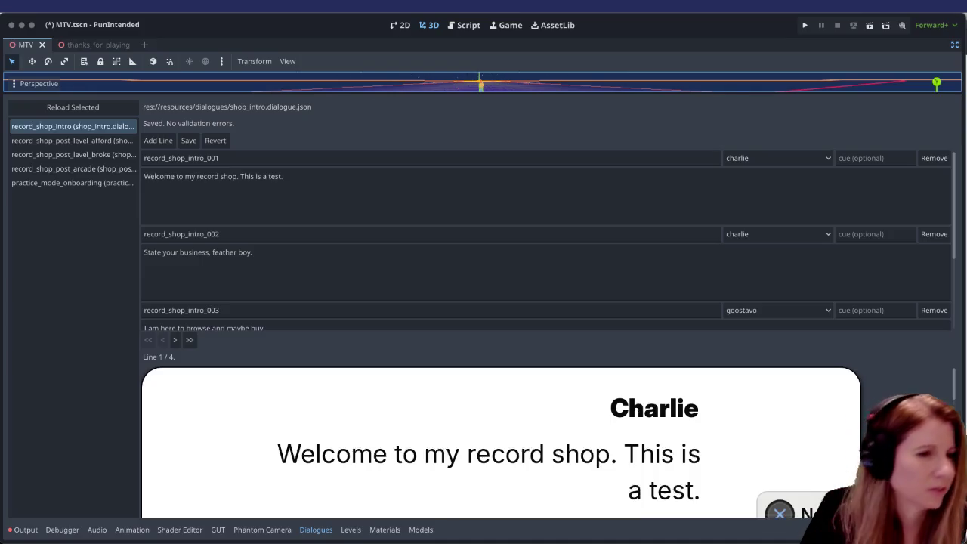
Step: Replace line 001 with Charlie's 'Hay! Welcome in, my fine feathered friend…' line, removing the space after 'Charlie,'
left_click(284, 176)
key("ctrl+a")
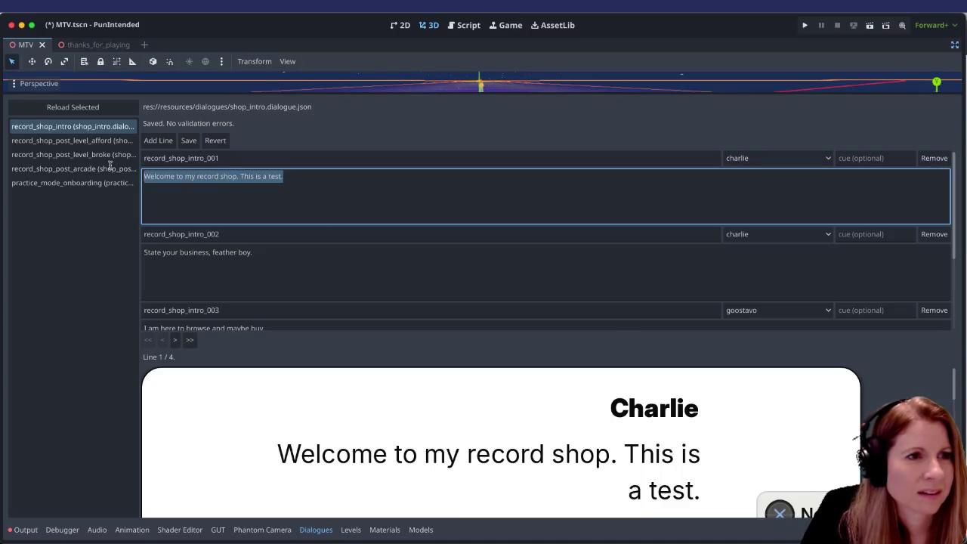
type("Hay! Welcome in, my fine feathered friend. I'm Charlie, owner of this fine shop.")
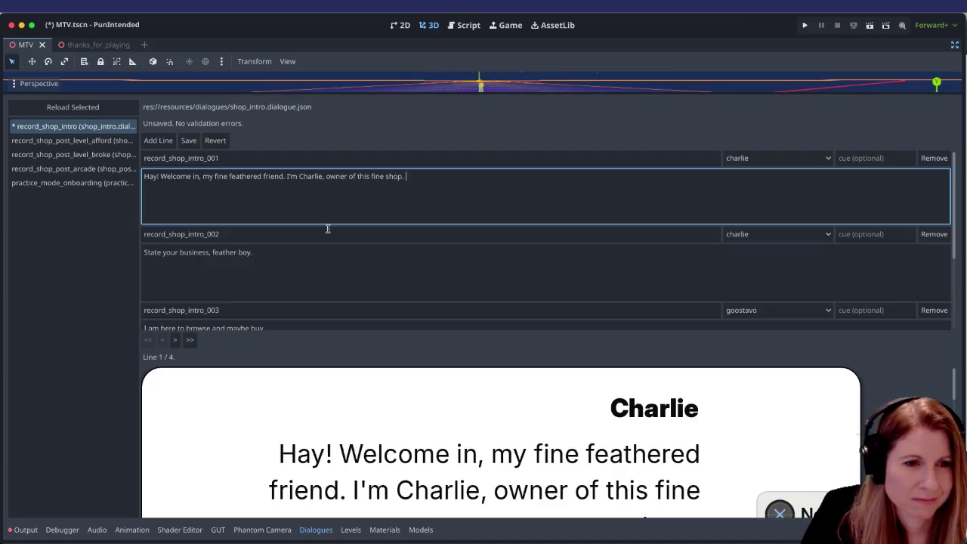
scroll(609, 434, "down", 1)
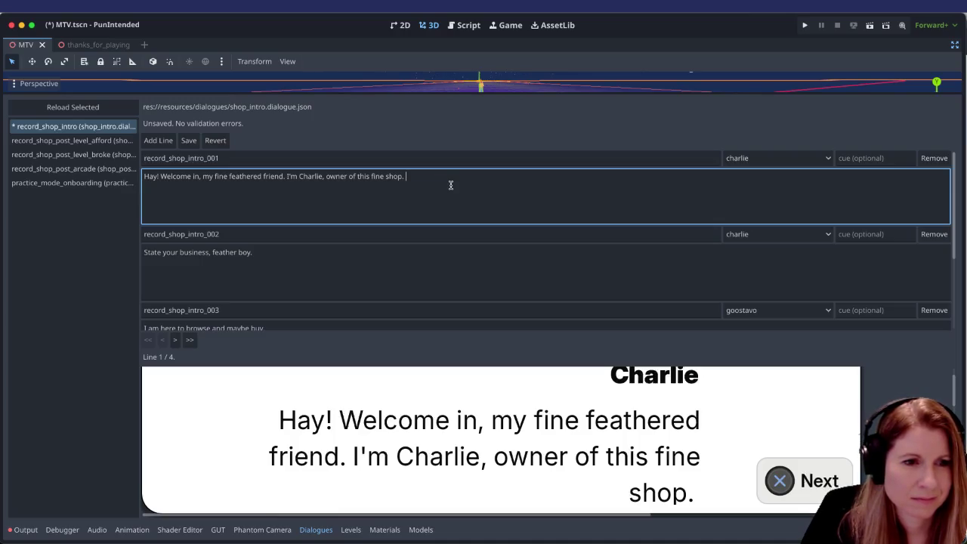
left_click(328, 182)
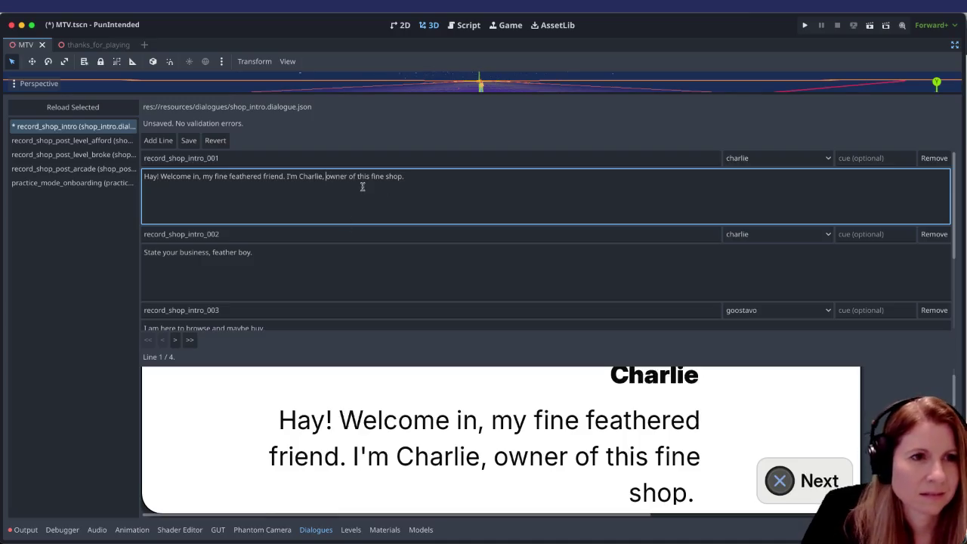
key("BackSpace")
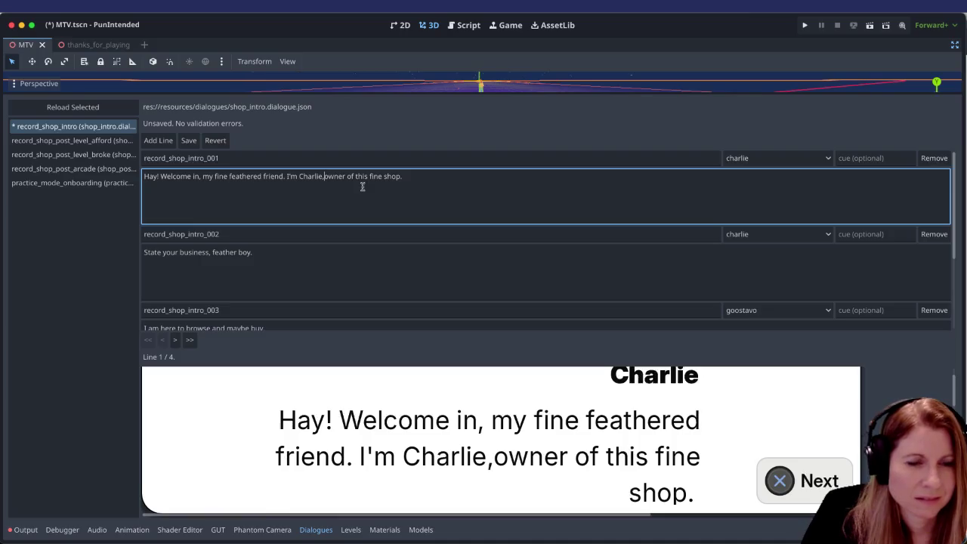
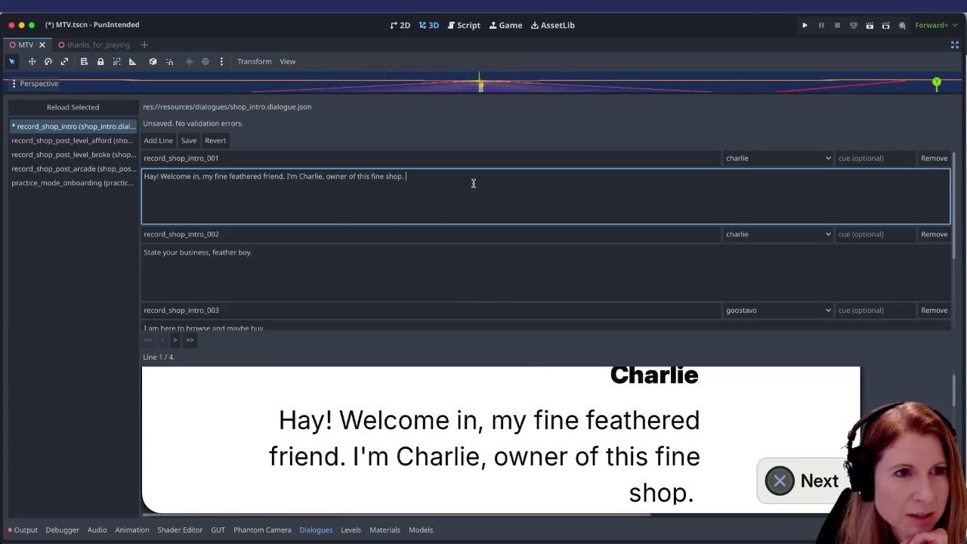
Step: Remove the trailing space after 'fine shop.' in line 001 and test the spacing after 'in,' and 'Charlie,'
key("BackSpace")
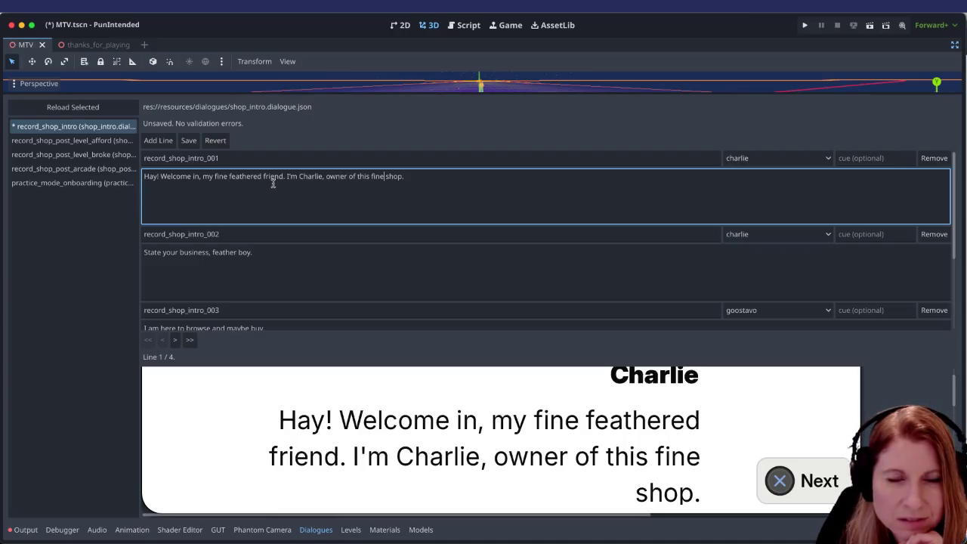
left_click(513, 194)
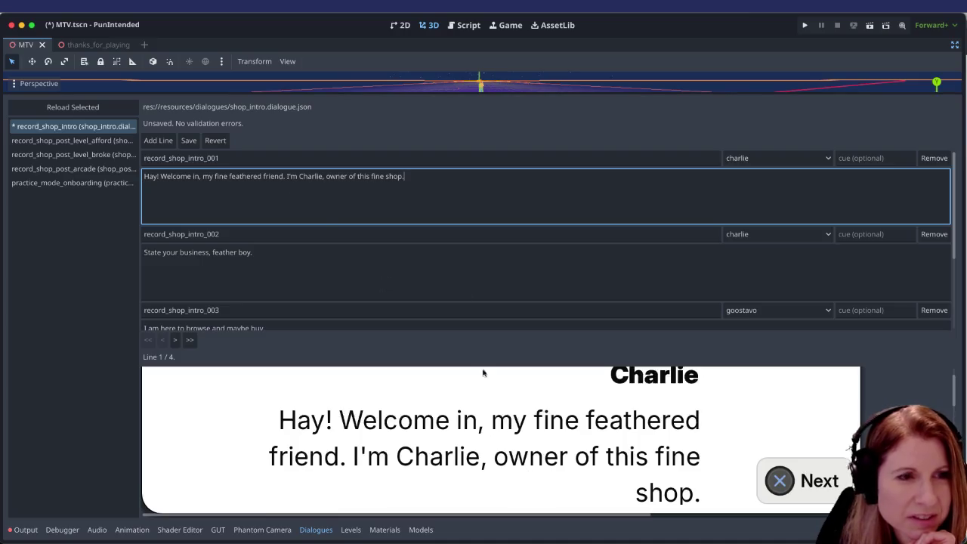
left_click(202, 177)
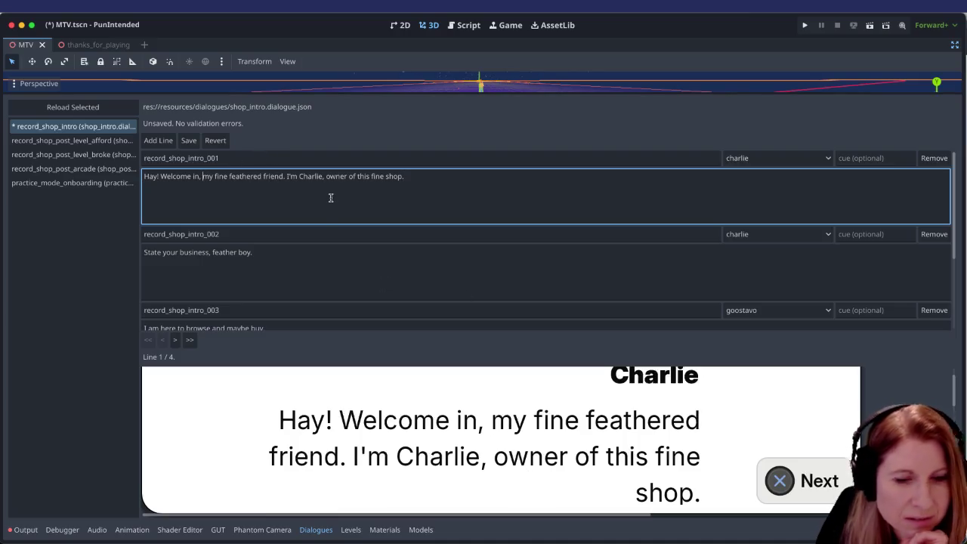
key("BackSpace")
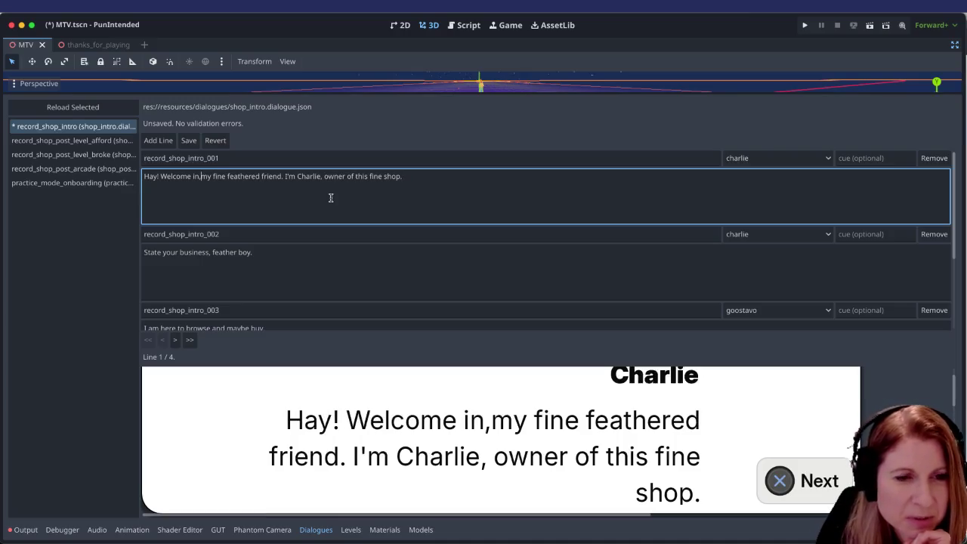
left_click(324, 176)
key("BackSpace")
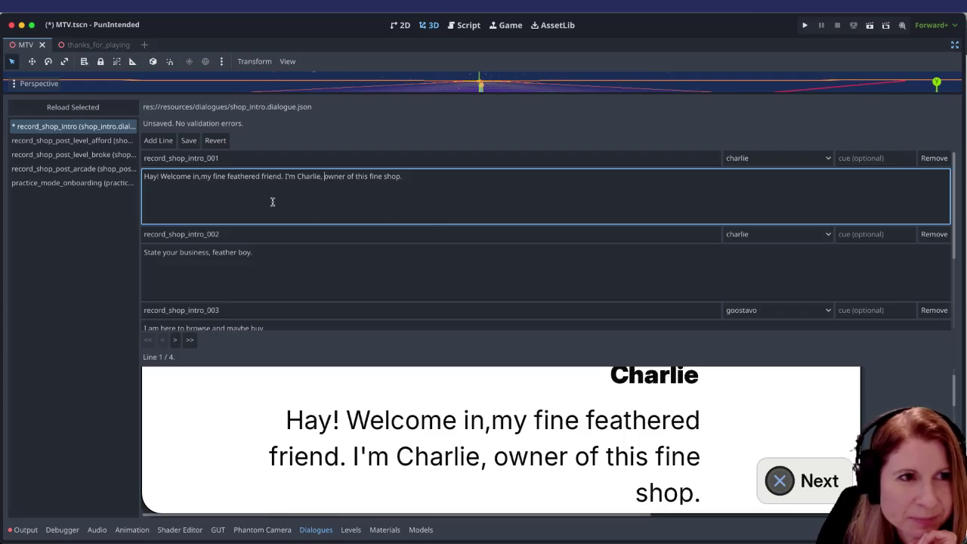
left_click(200, 178)
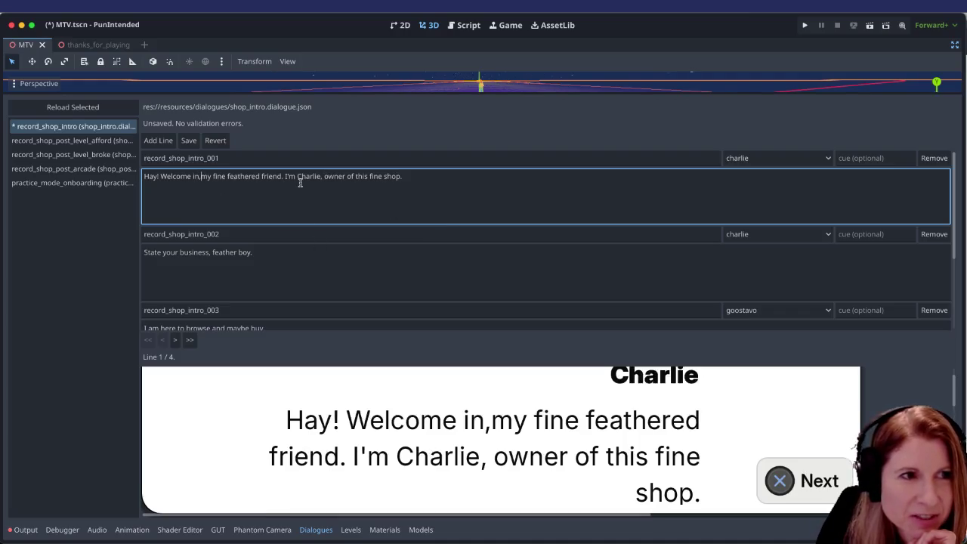
left_click(470, 183)
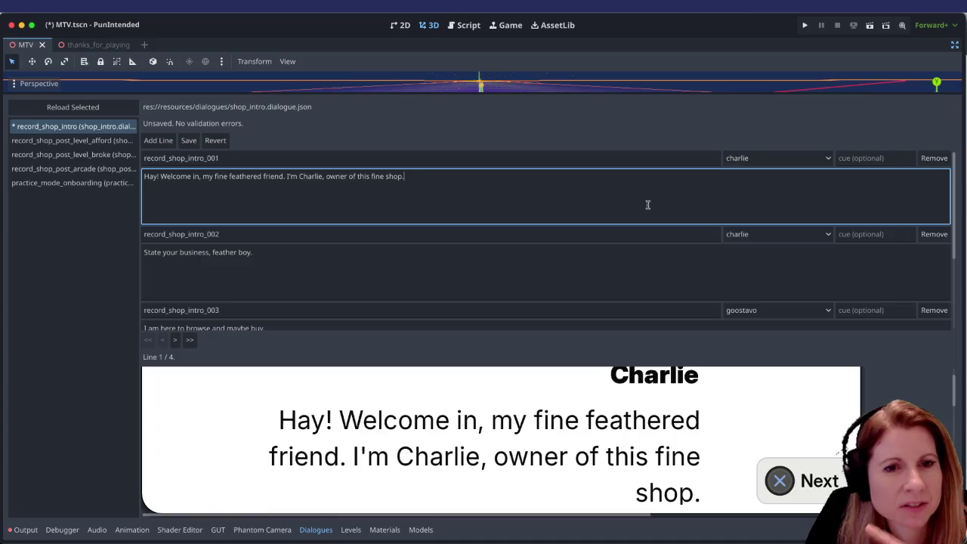
scroll(593, 265, "down", 3)
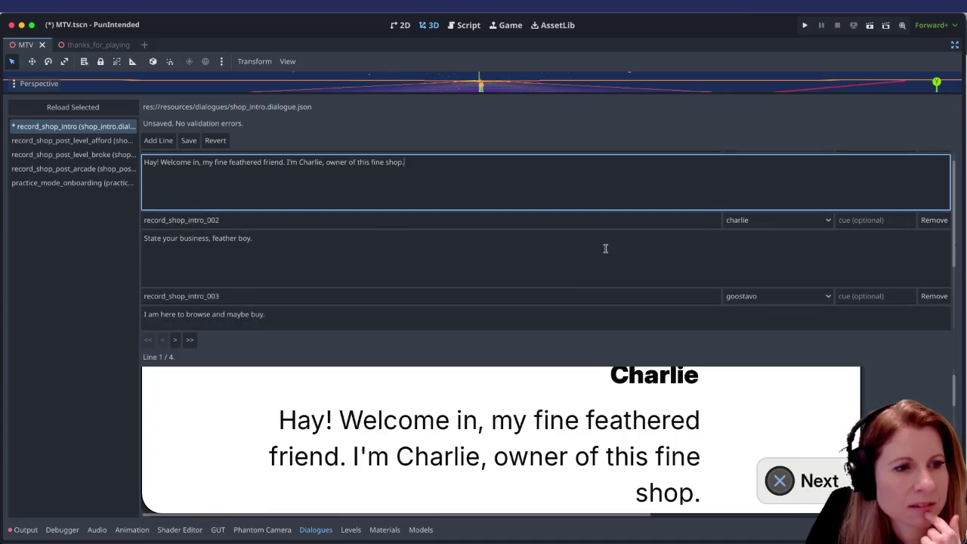
scroll(603, 253, "down", 2)
scroll(603, 252, "up", 2)
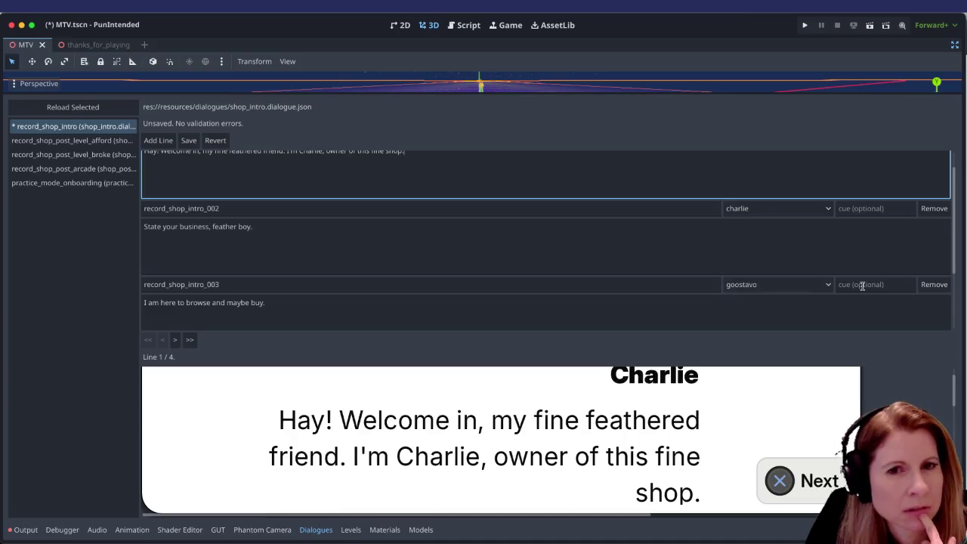
scroll(862, 286, "up", 1)
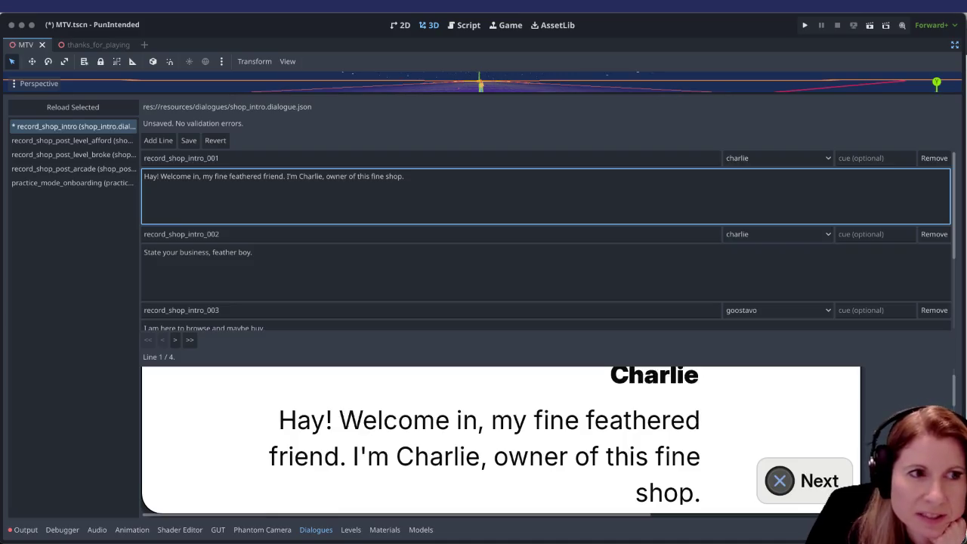
scroll(356, 280, "down", 2)
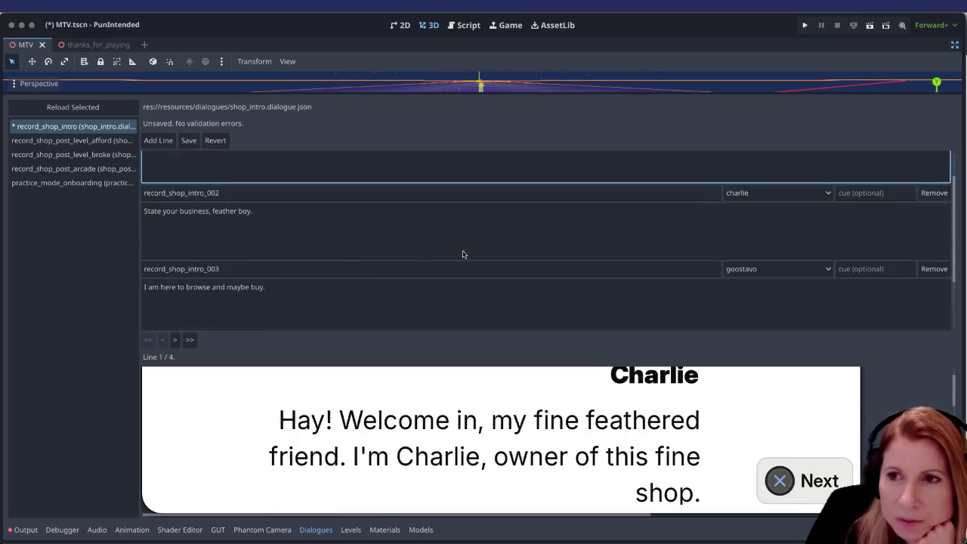
key("Return")
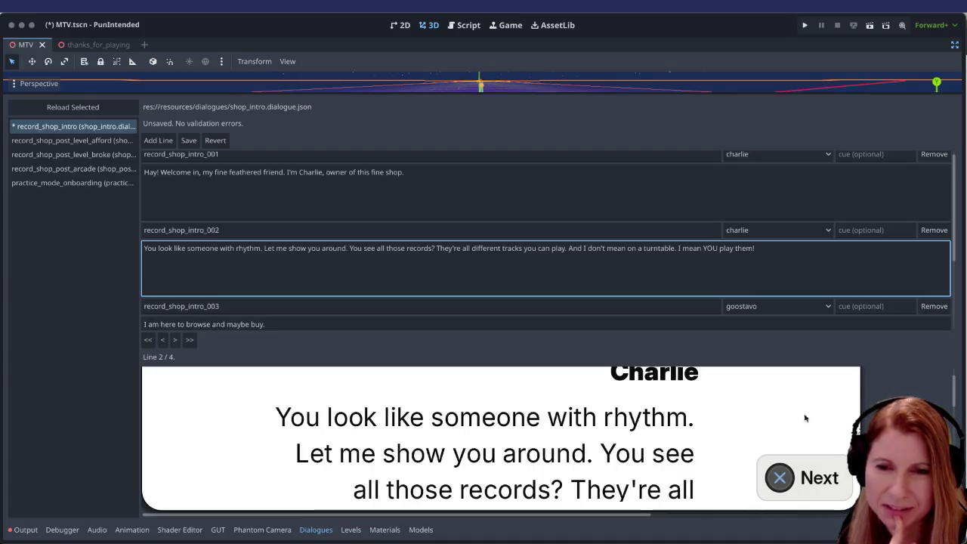
Step: Finish line 002's new speech, then select its text from 'You see' onward
left_click(441, 425)
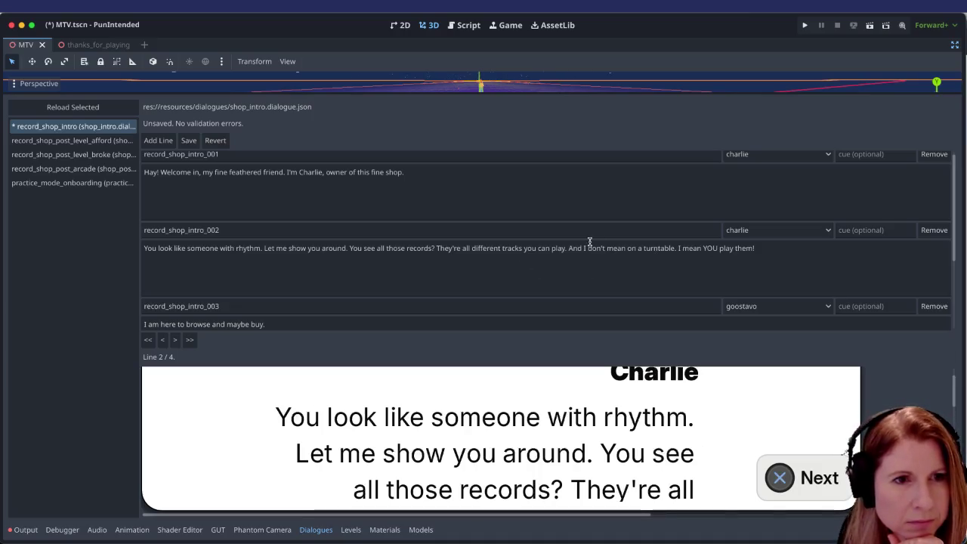
left_click_drag(351, 247, 836, 272)
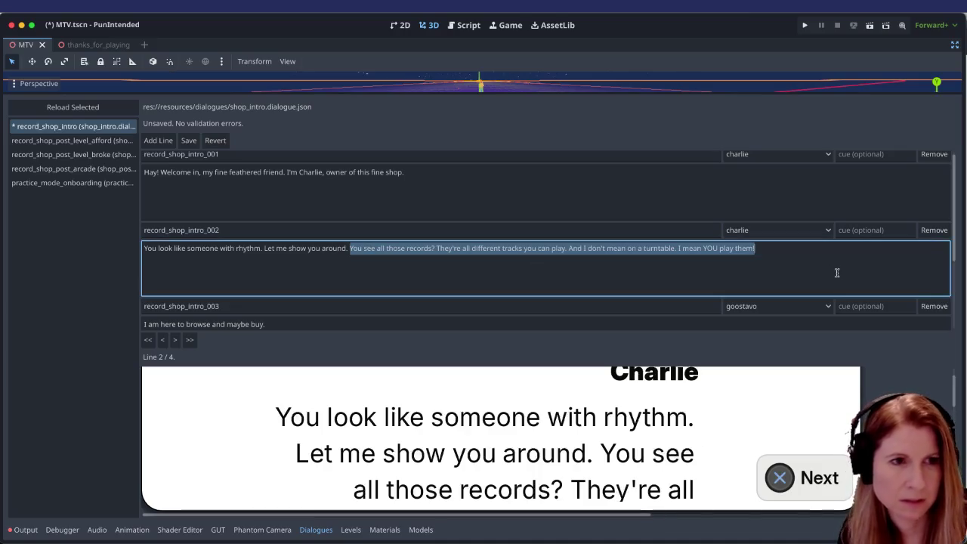
Step: Trim line 002 back to 'You look like someone with rhythm…' and add a new empty line to shop_intro
key("BackSpace")
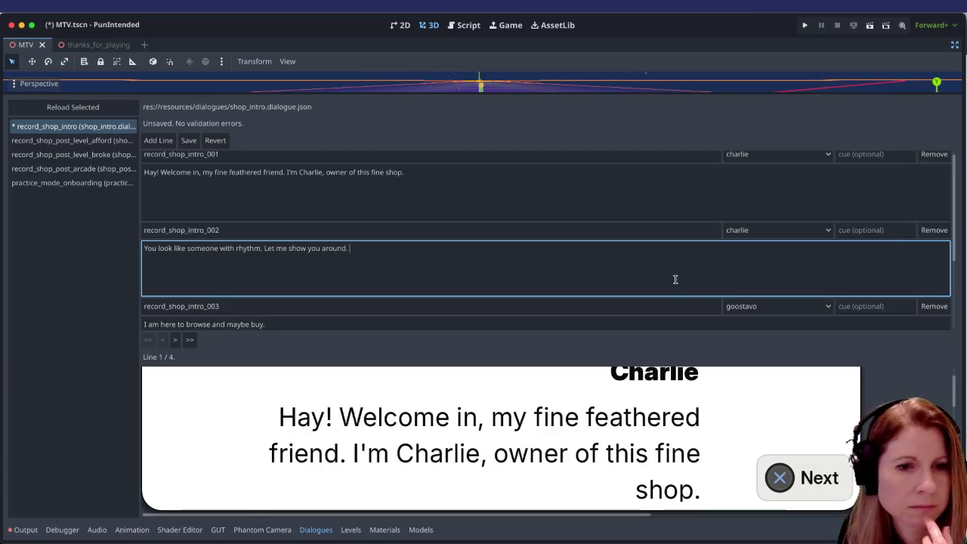
left_click(175, 340)
scroll(451, 277, "down", 1)
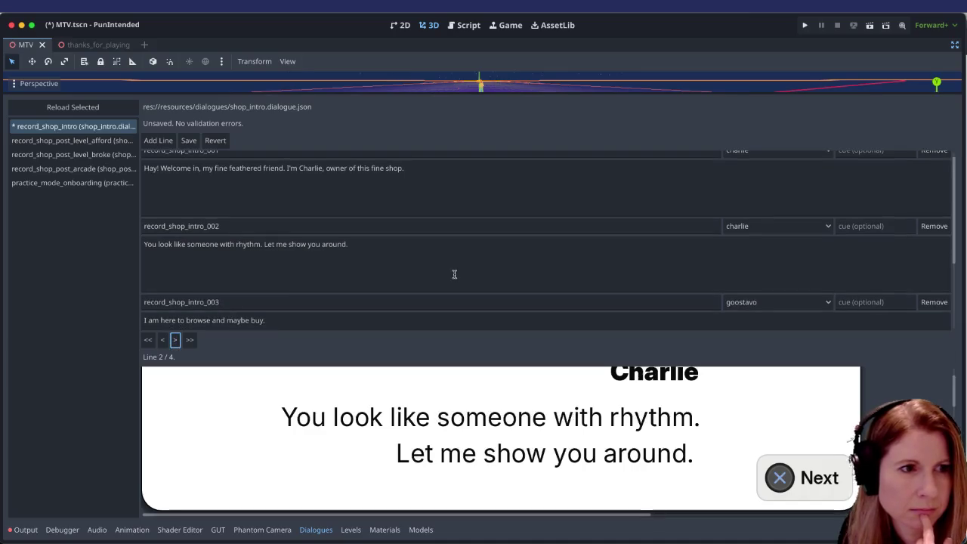
left_click(439, 253)
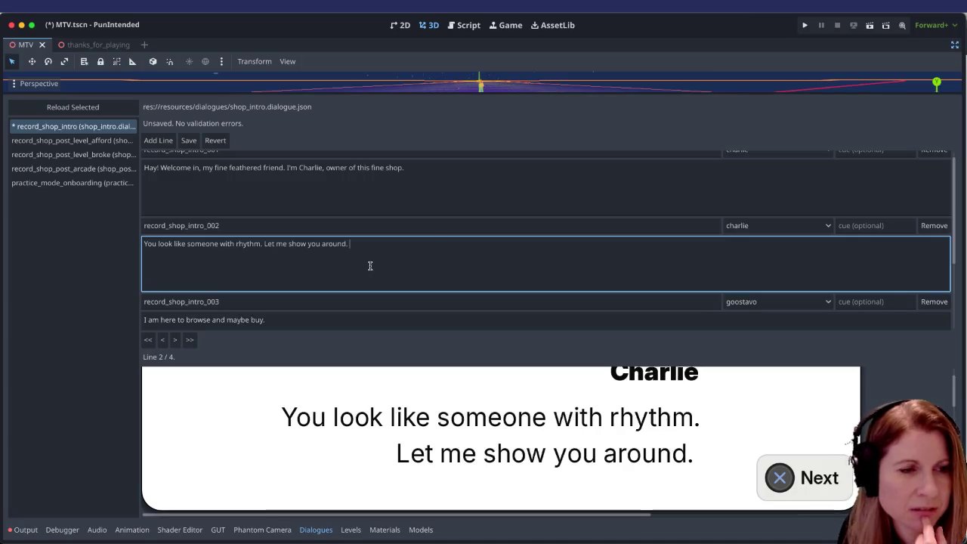
scroll(370, 266, "down", 5)
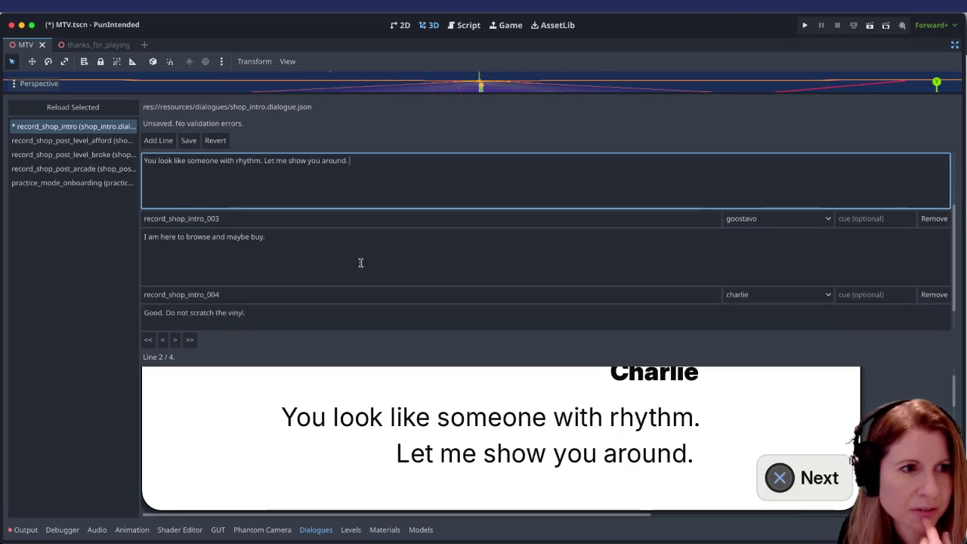
scroll(349, 251, "up", 5)
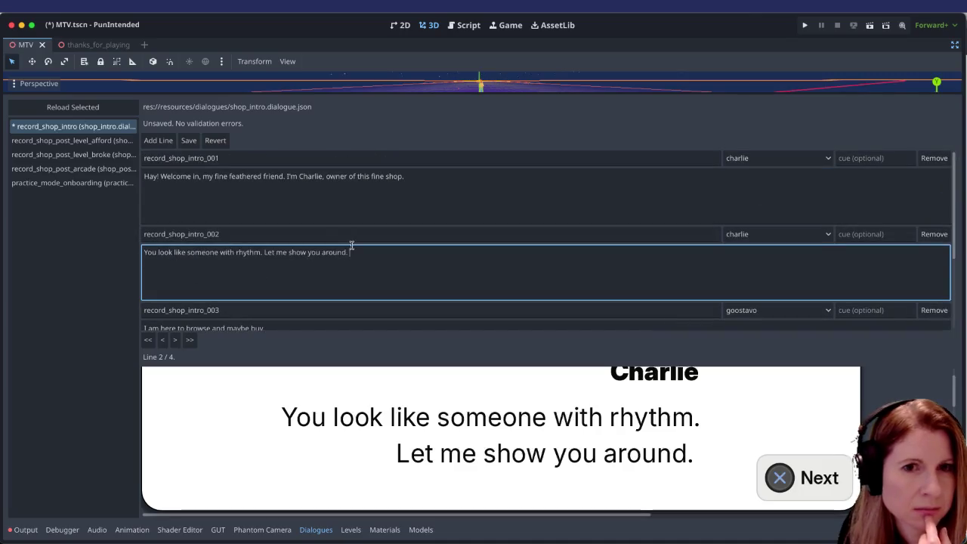
left_click(157, 140)
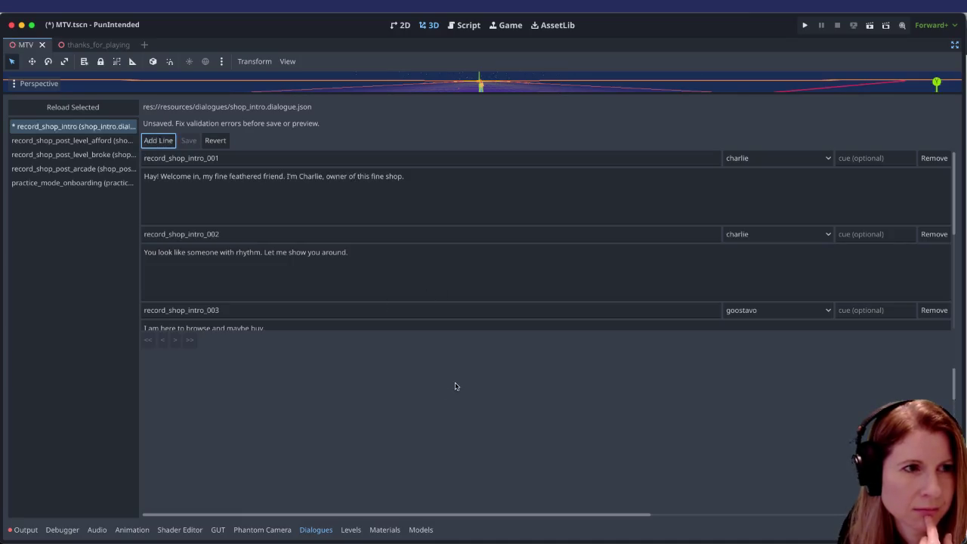
left_click(458, 325)
scroll(406, 232, "down", 5)
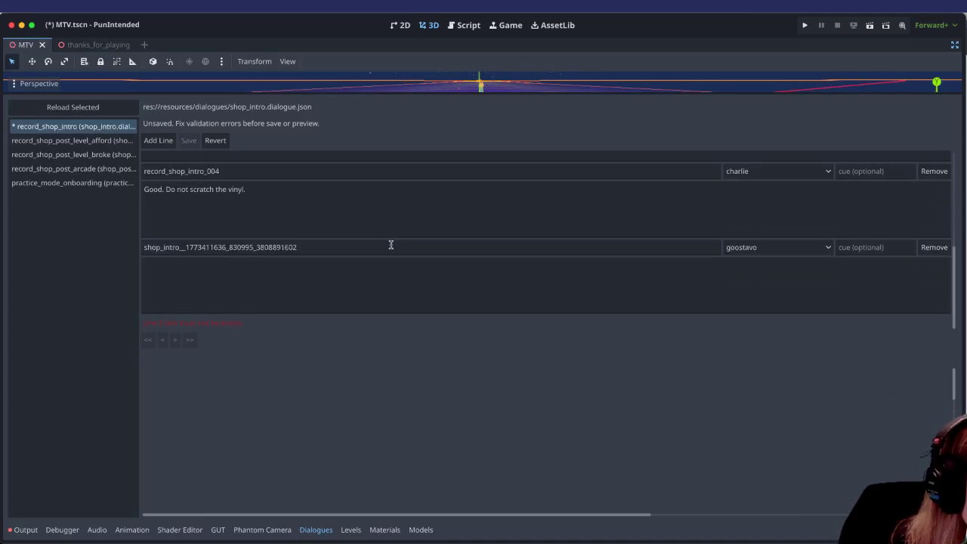
scroll(400, 292, "up", 2)
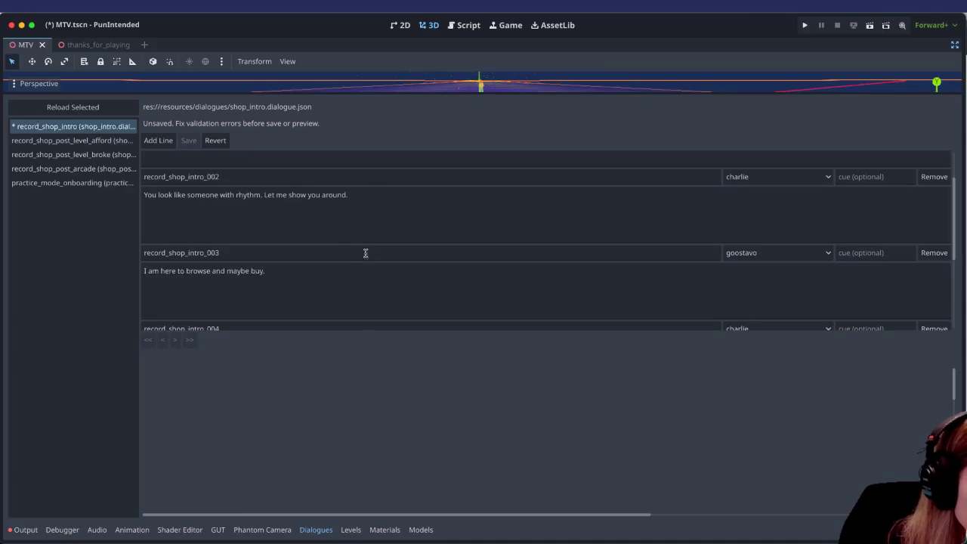
scroll(355, 254, "down", 3)
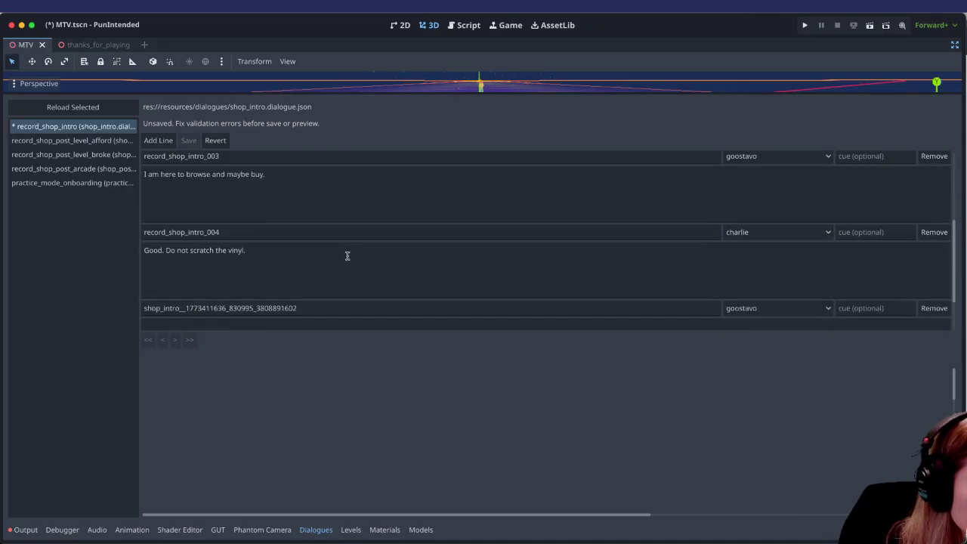
scroll(348, 254, "down", 2)
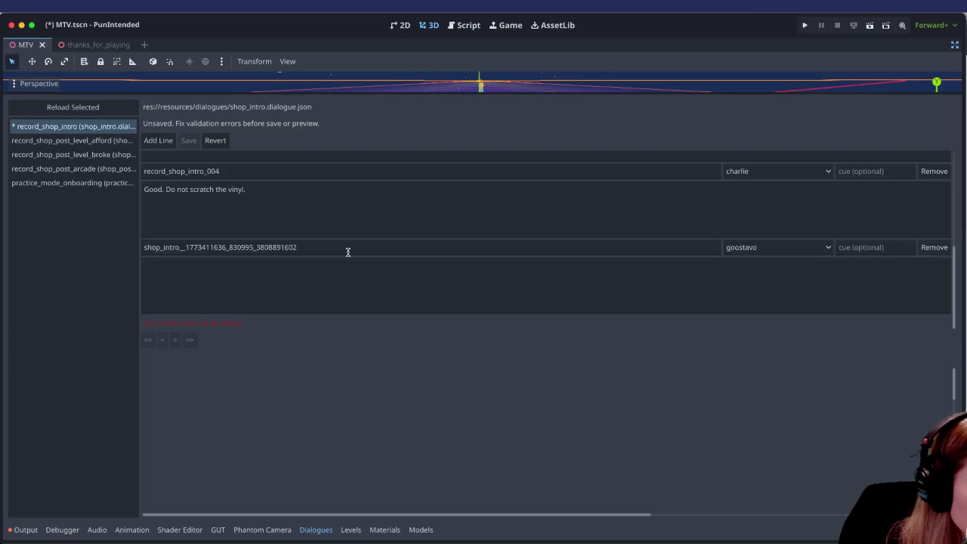
left_click(349, 252)
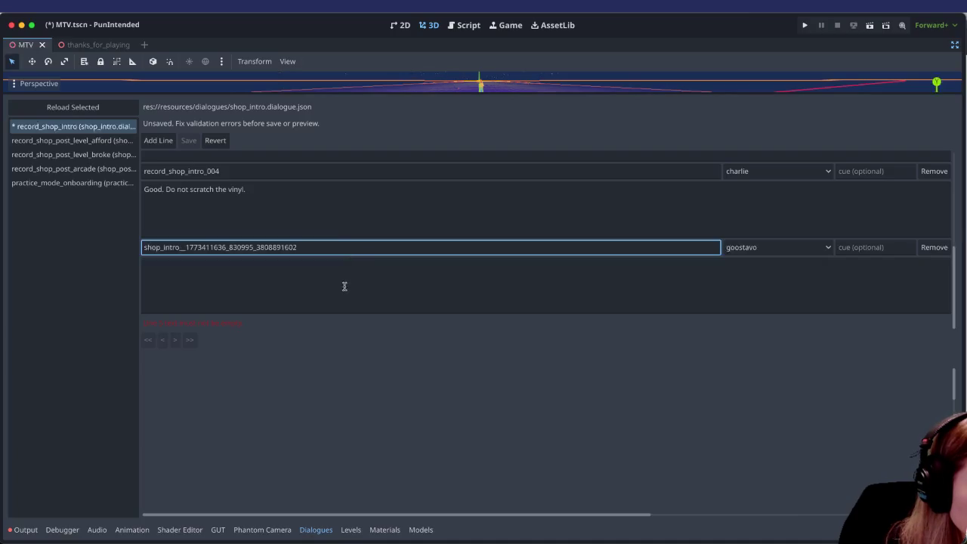
scroll(343, 280, "up", 8)
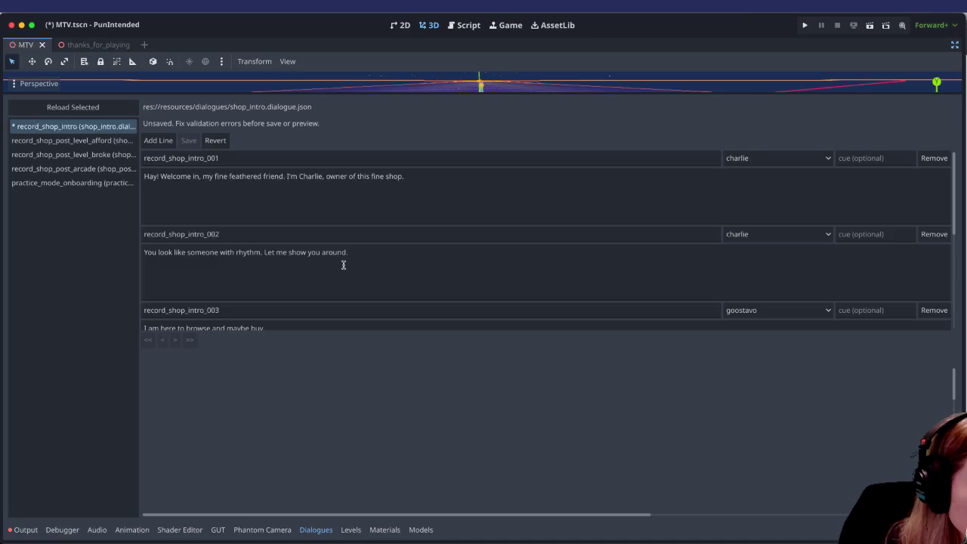
left_click(346, 251)
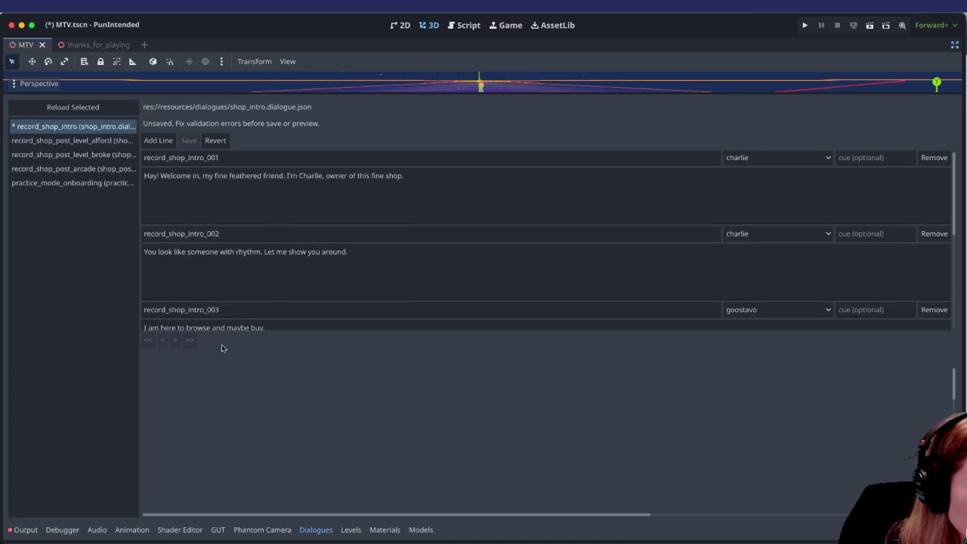
left_click(323, 216)
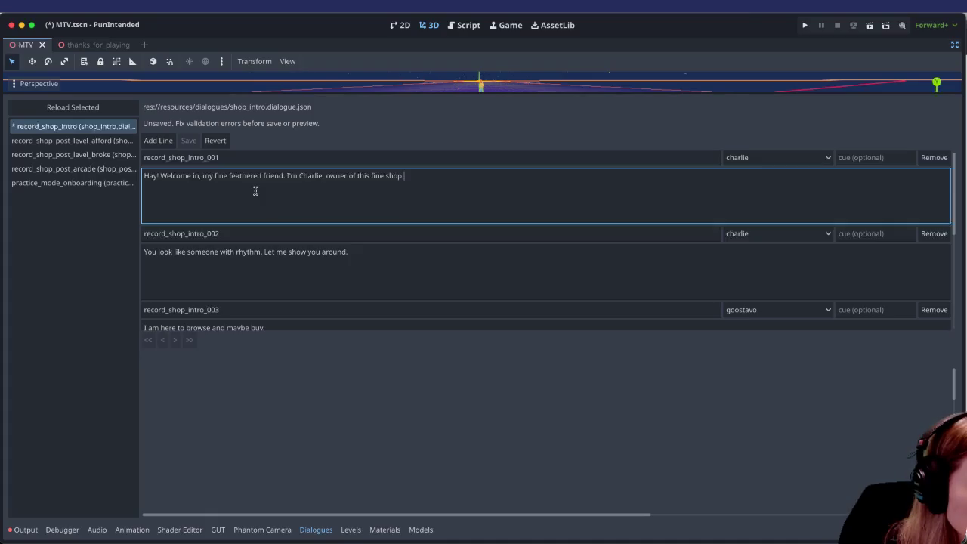
key("ctrl+Left")
key("ctrl+Left")
key("ctrl+Left")
key("BackSpace")
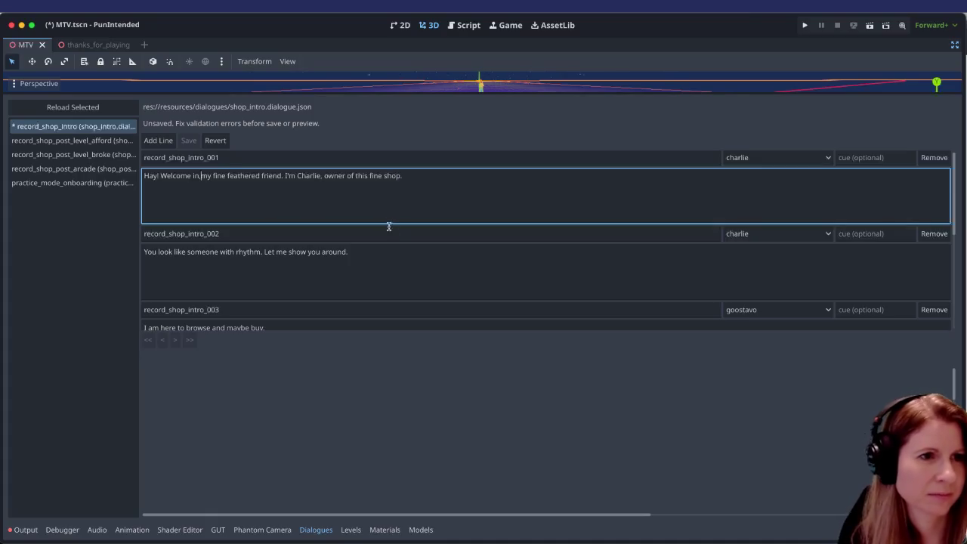
key("ctrl+Right")
key("ctrl+Right")
key("ctrl+Right")
key("Delete")
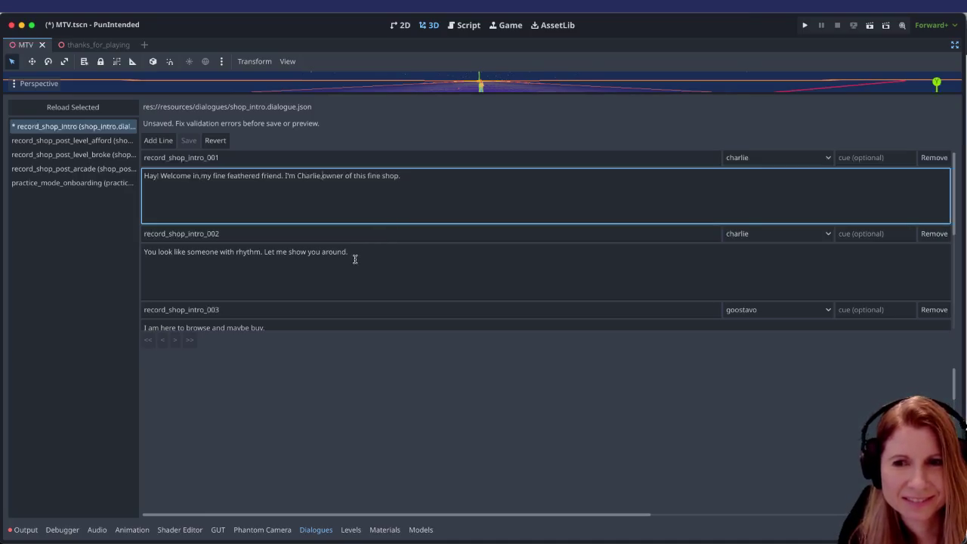
key("ctrl+z")
key("ctrl+z")
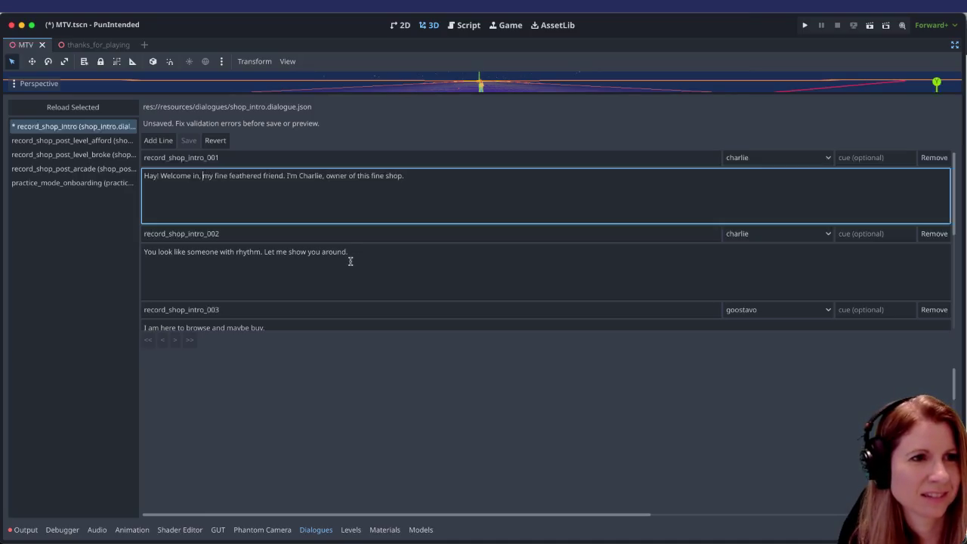
scroll(428, 245, "down", 2)
scroll(436, 250, "down", 1)
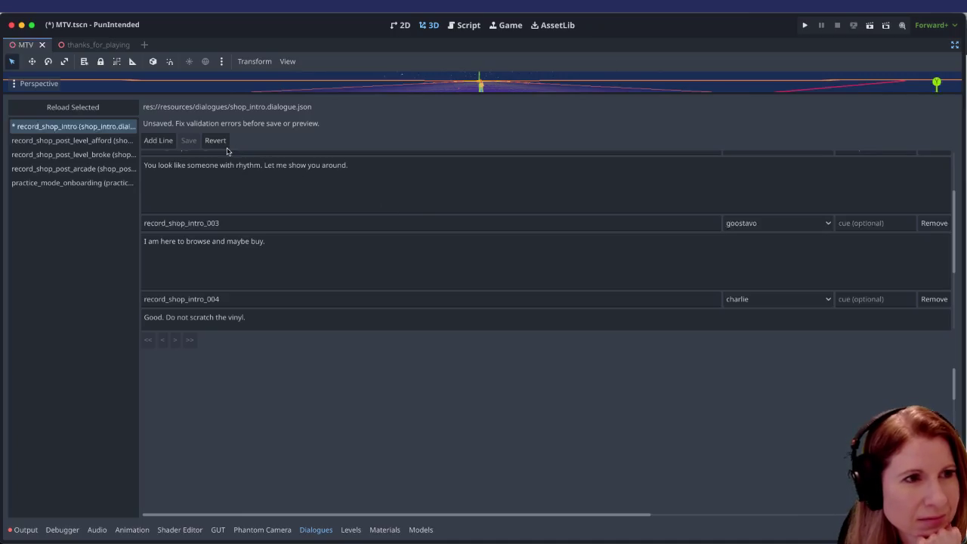
scroll(263, 168, "up", 3)
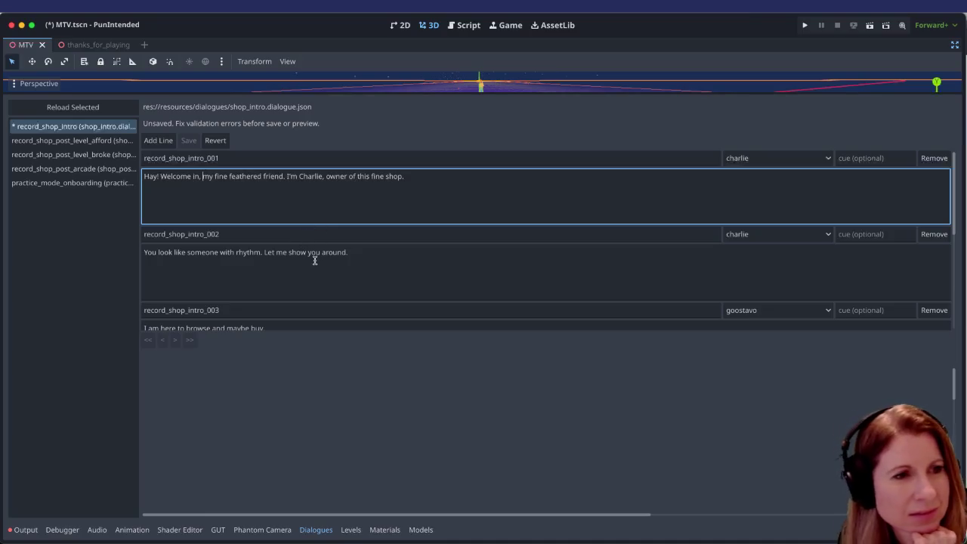
scroll(313, 257, "down", 2)
scroll(361, 272, "down", 1)
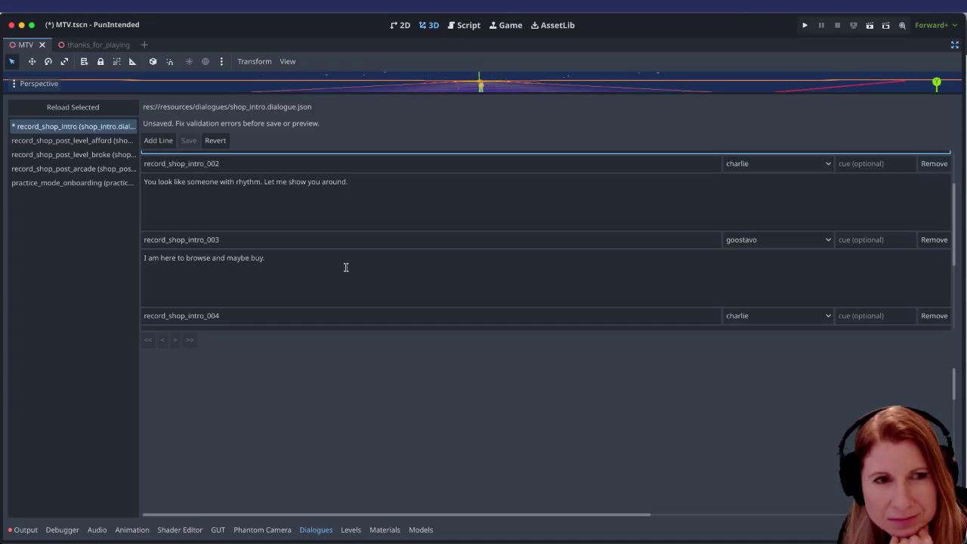
scroll(352, 280, "down", 1)
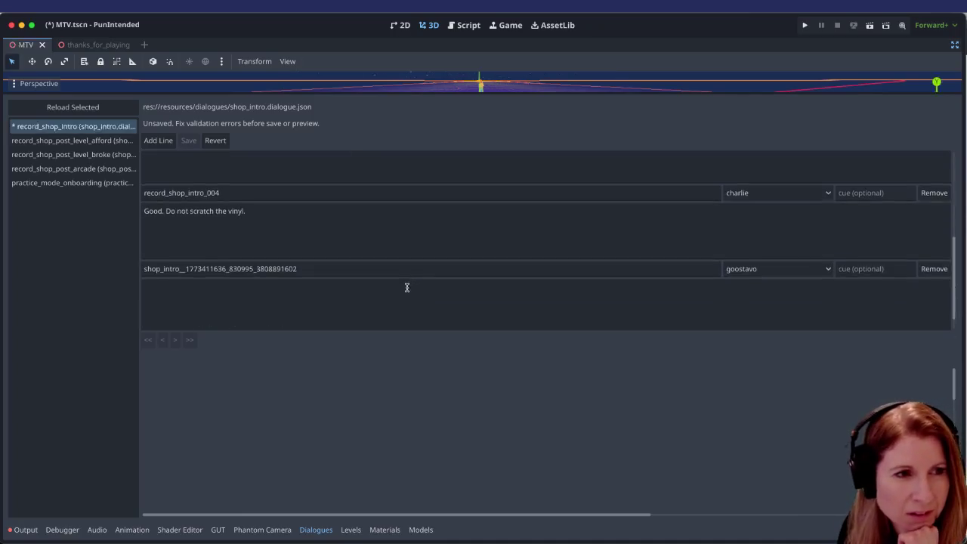
left_click(401, 290)
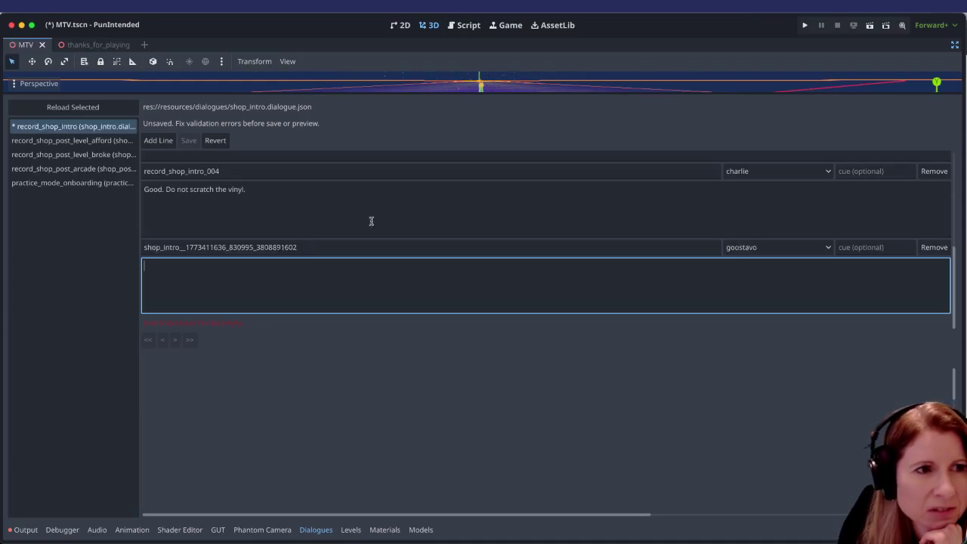
scroll(371, 219, "up", 5)
scroll(380, 236, "up", 1)
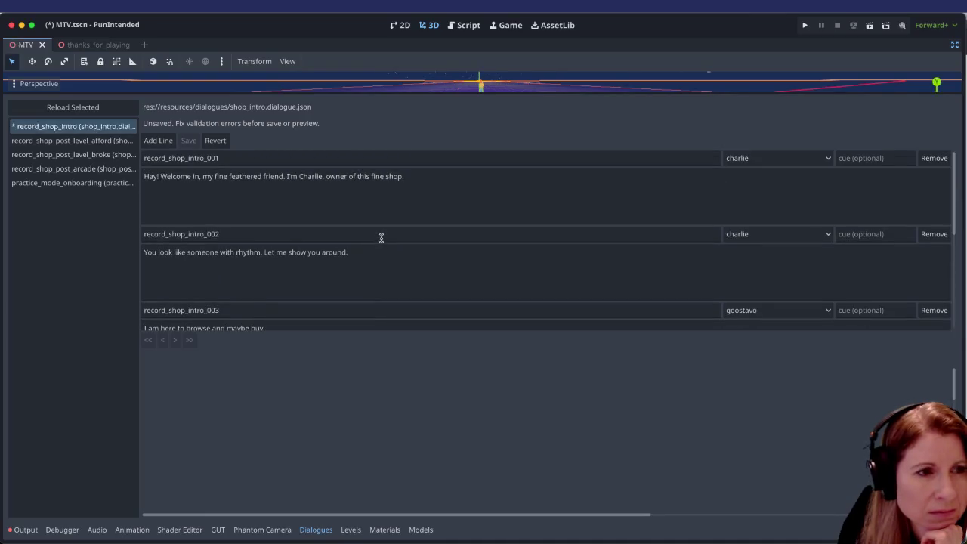
scroll(380, 241, "down", 1)
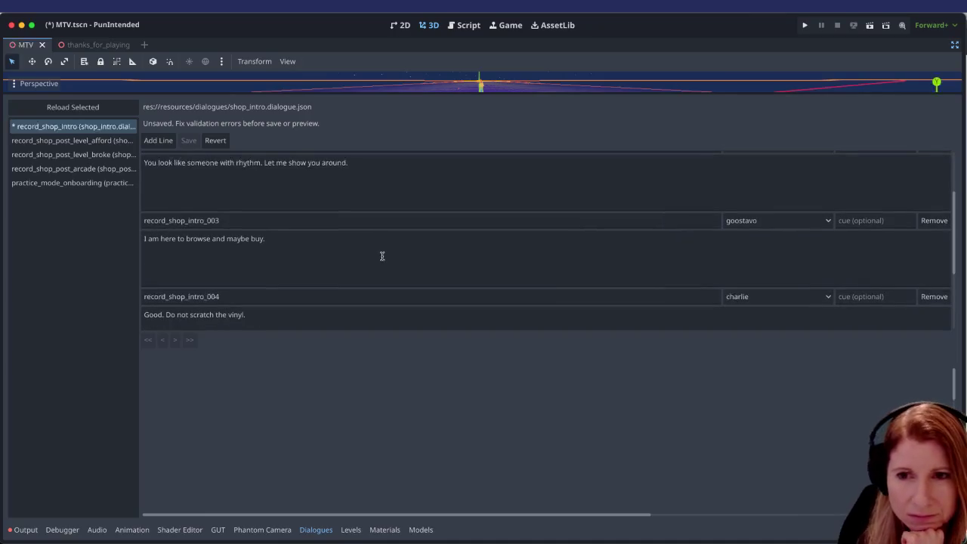
scroll(384, 250, "down", 2)
left_click(372, 263)
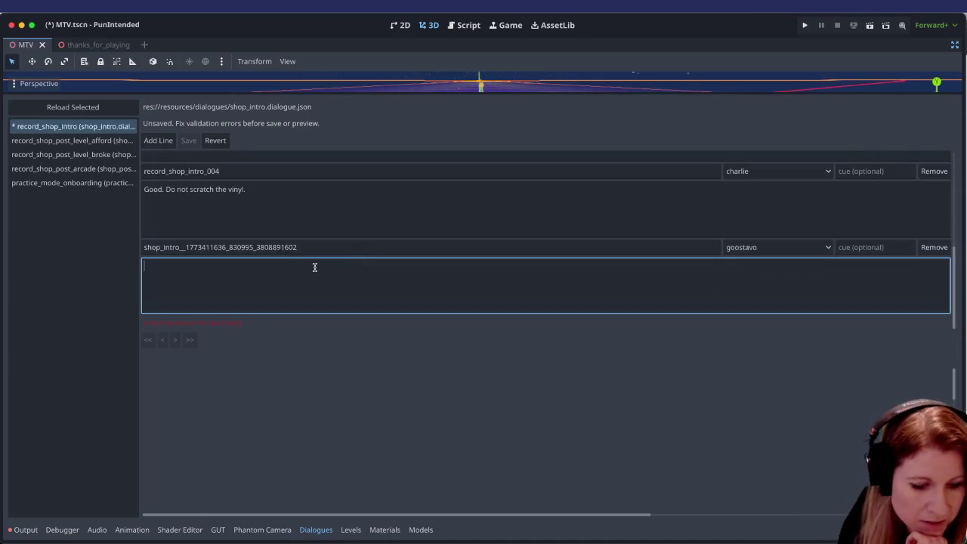
Step: Write the goostavo line 'You see all those records? … I mean YOU play them!'
type("You see all those records? They're all different tracks you can play. And I don't mean on a turntable. I mean YOU play them!")
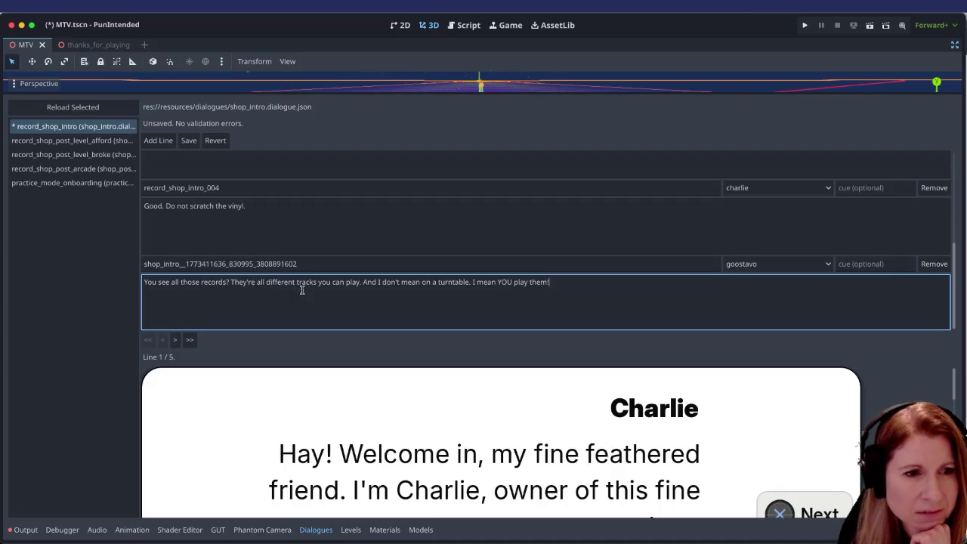
scroll(309, 302, "up", 5)
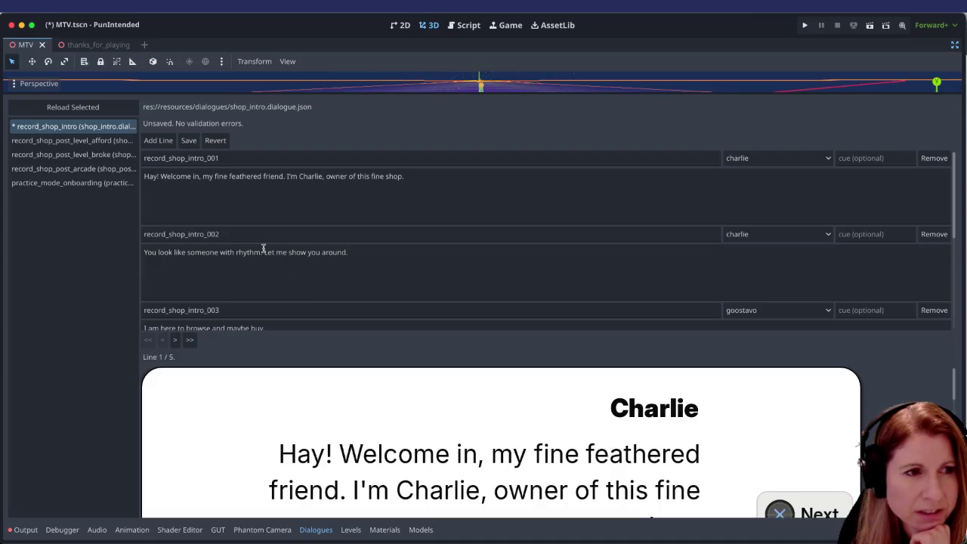
scroll(261, 247, "down", 1)
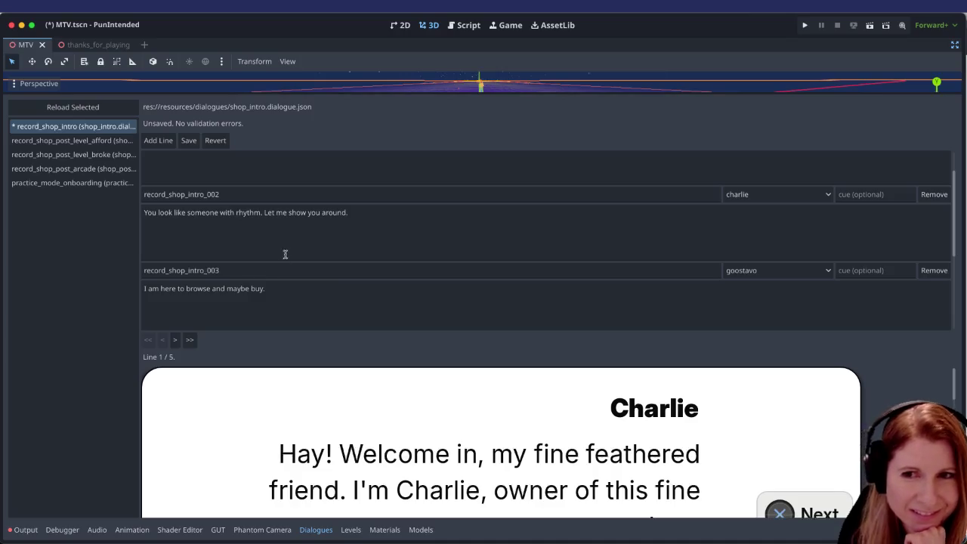
scroll(284, 257, "down", 4)
type("You see all those records? They're all different tracks you can play. And I don't mean on a turntable. I mean YOU play them!")
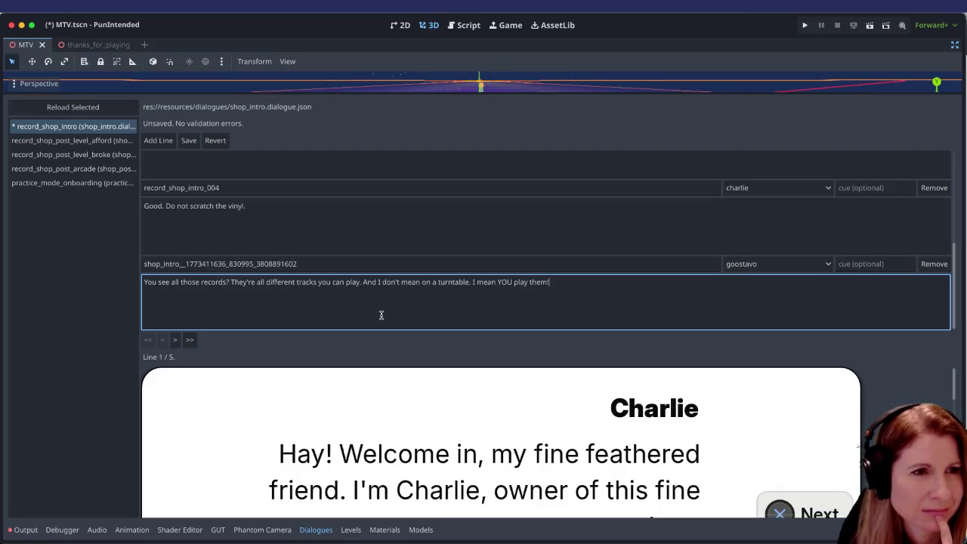
left_click(315, 264)
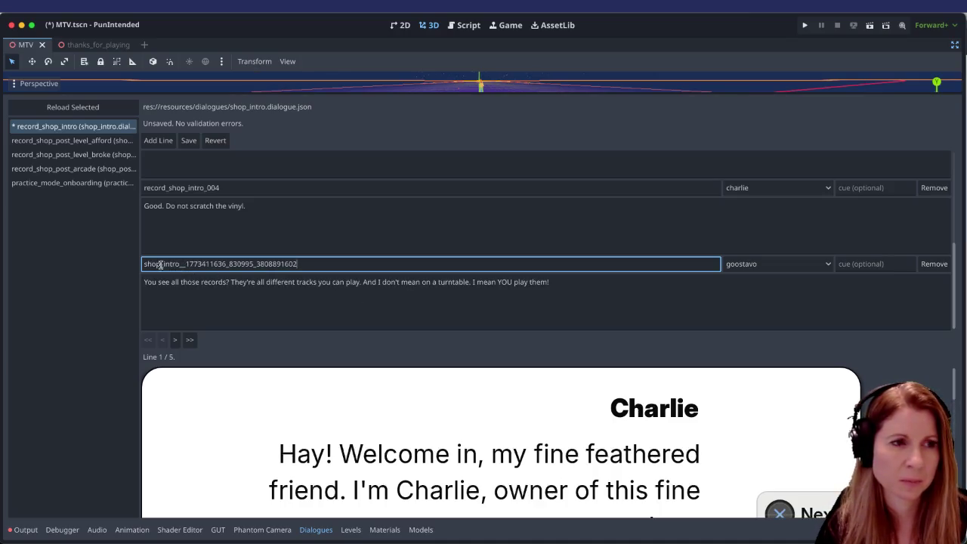
left_click_drag(186, 264, 380, 264)
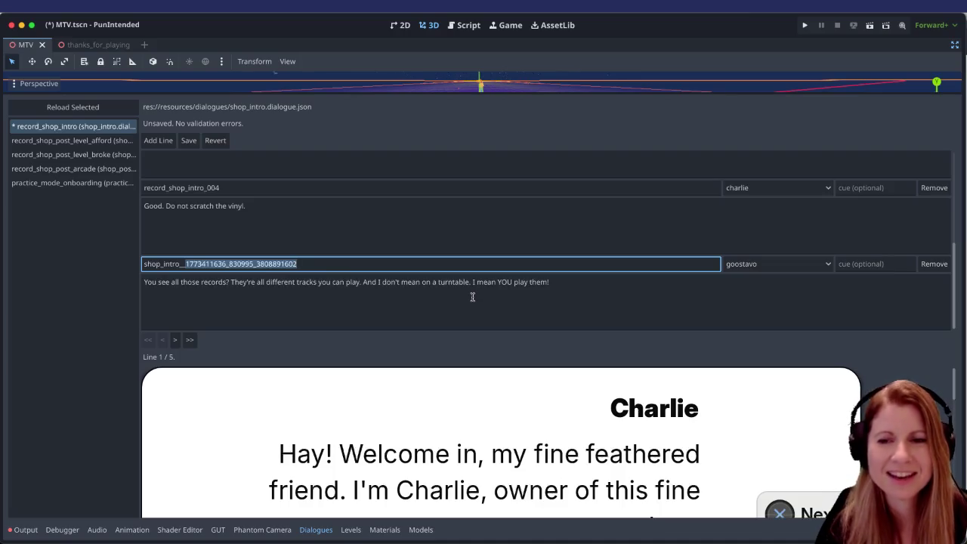
left_click(513, 265)
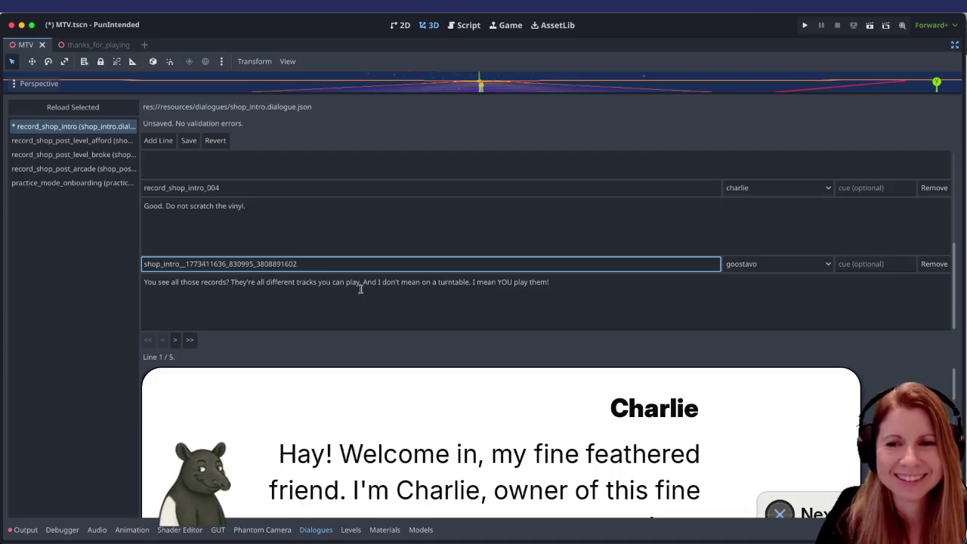
scroll(392, 220, "up", 3)
scroll(383, 231, "down", 5)
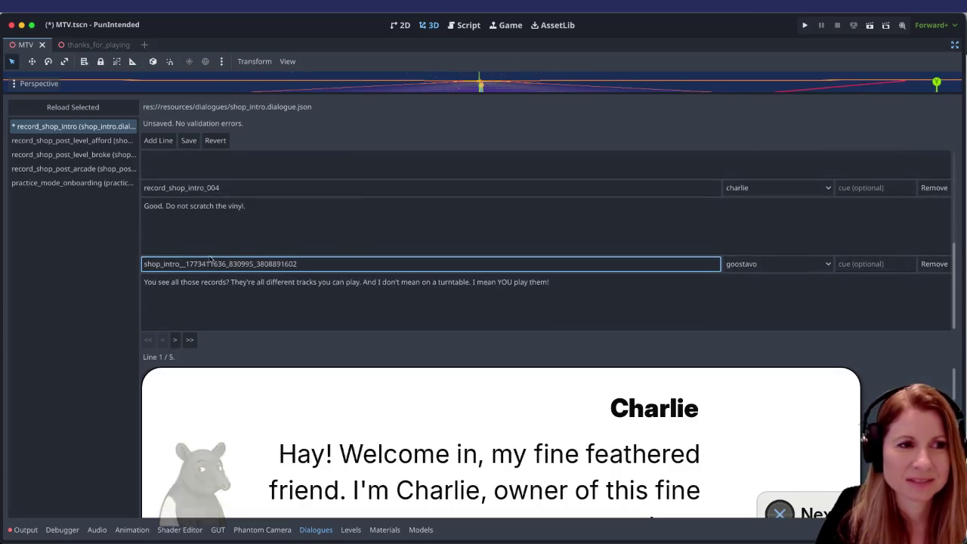
left_click(379, 307)
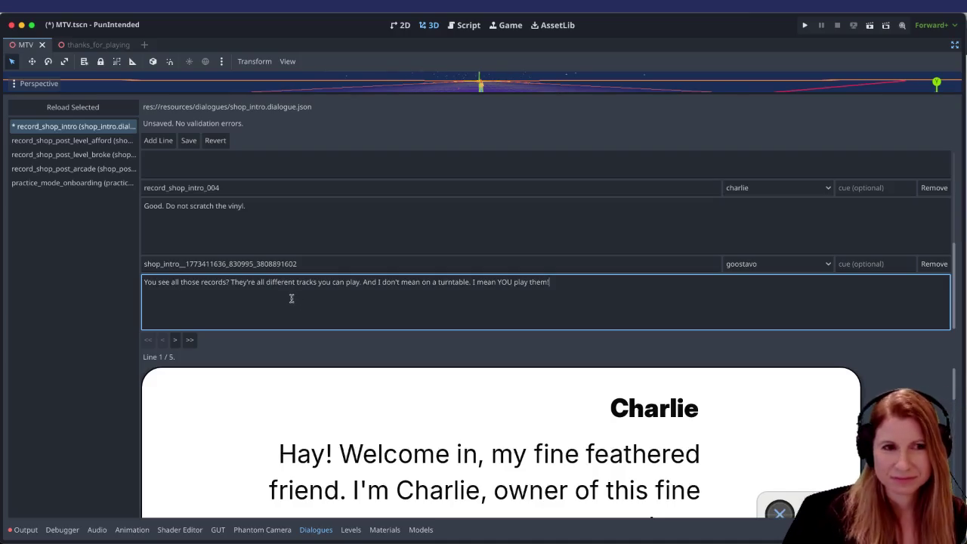
scroll(259, 219, "up", 4)
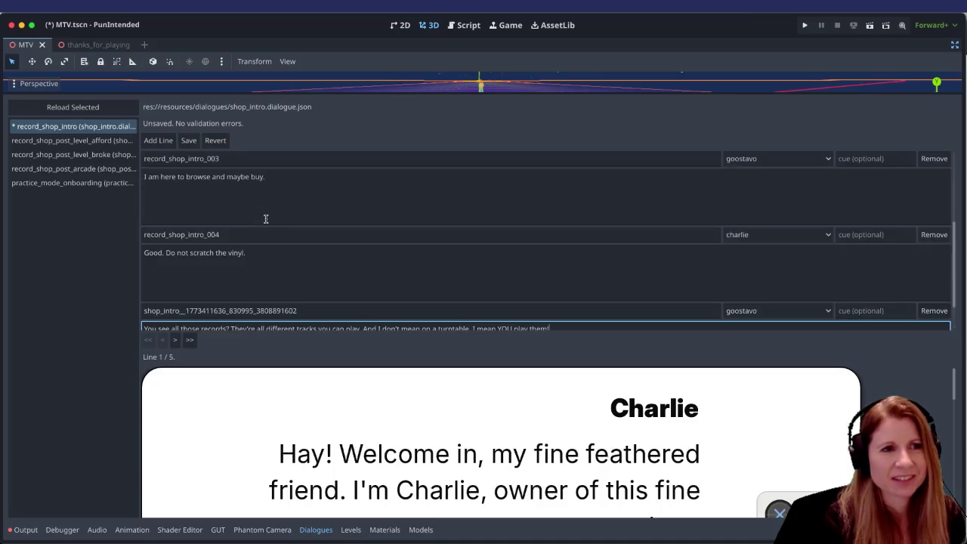
scroll(237, 221, "up", 2)
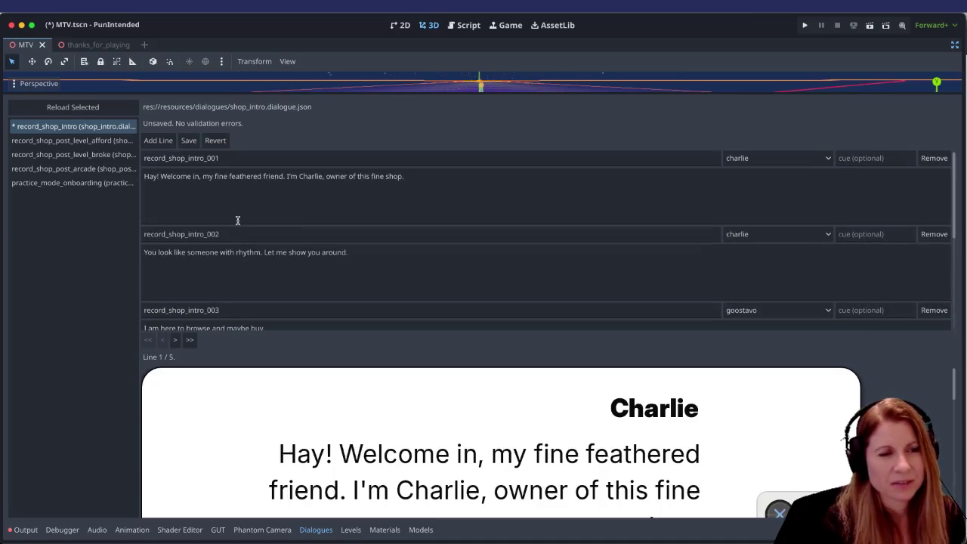
scroll(237, 219, "down", 5)
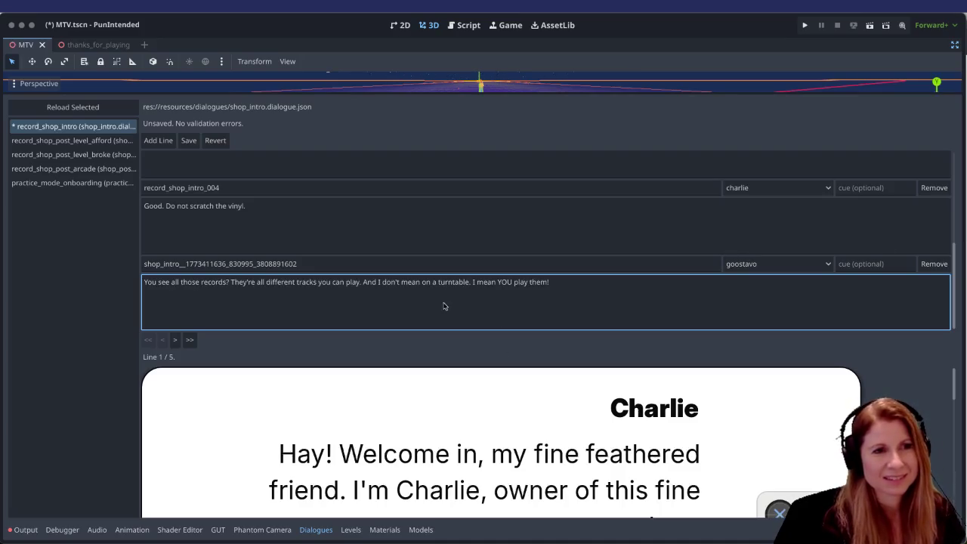
scroll(430, 283, "up", 1)
scroll(430, 282, "up", 5)
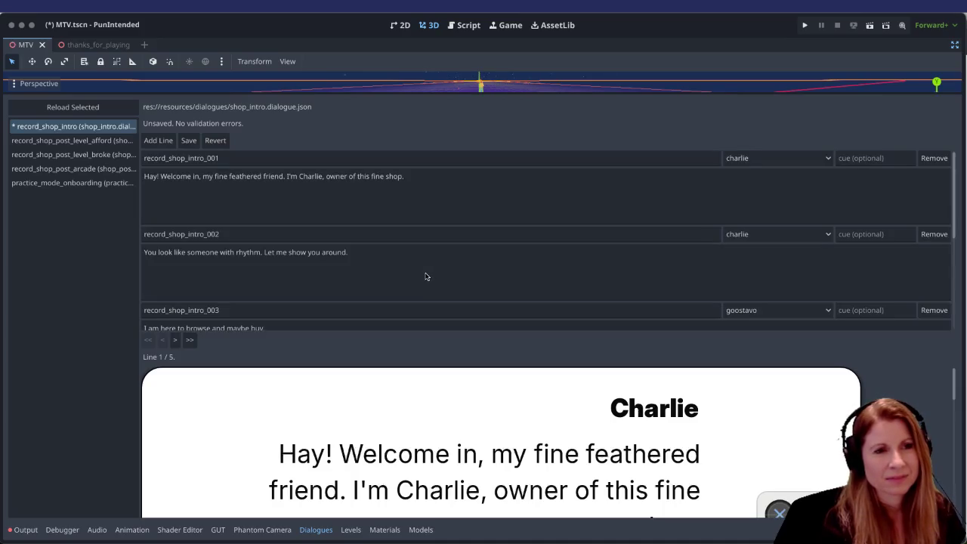
scroll(424, 267, "down", 3)
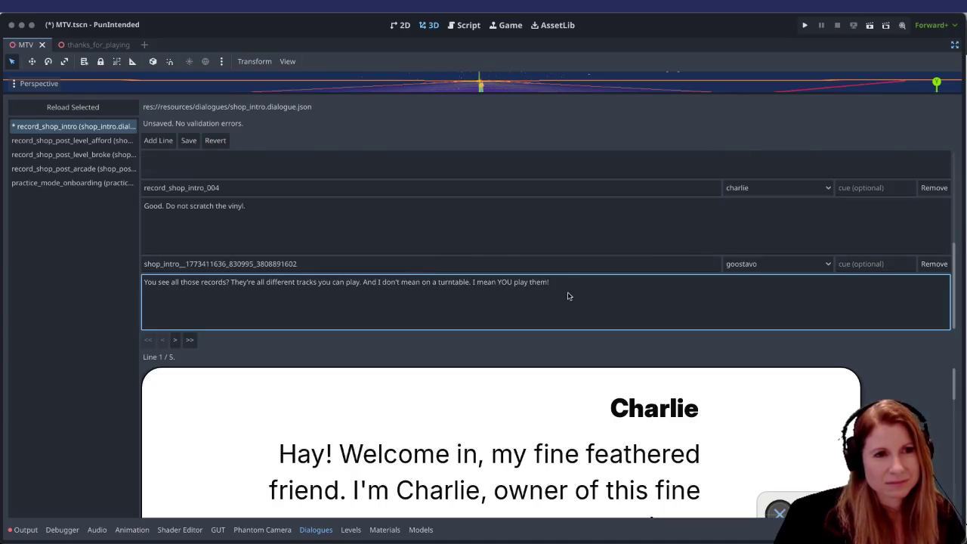